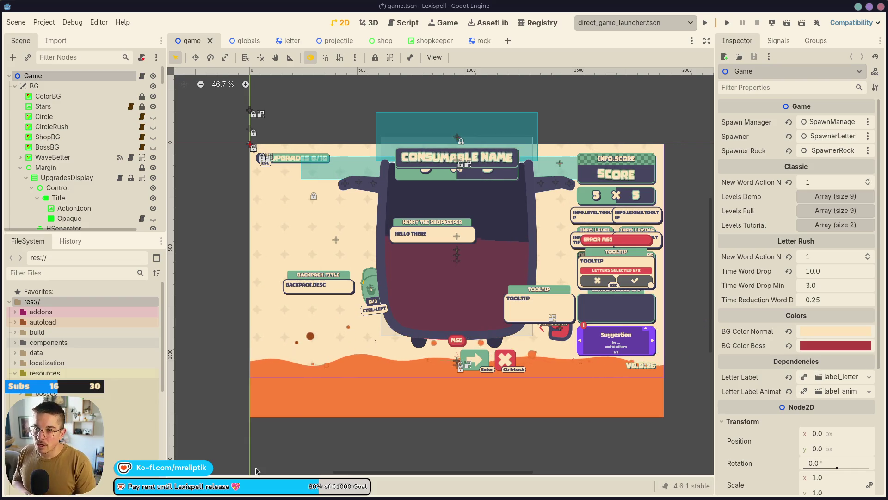
- Work on the Lexispell game.tscn scene in Godot's 2D workspace, leaving the changes unsaved
mouse_move(117, 495)
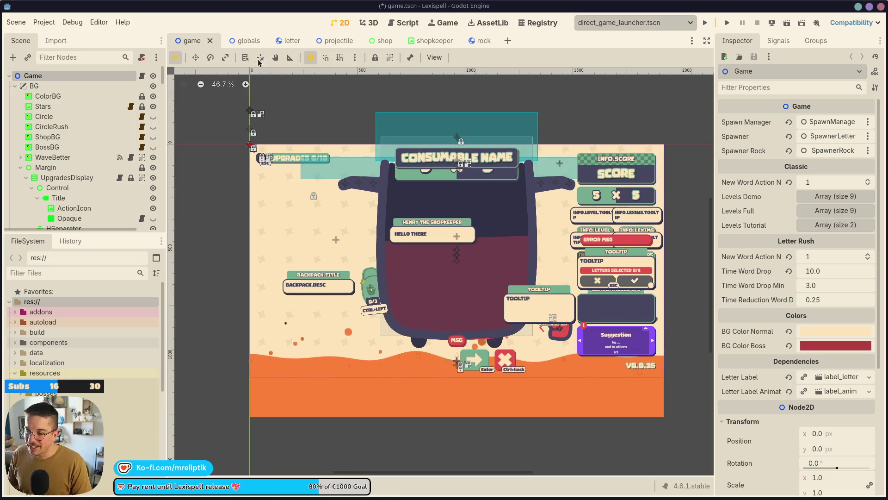
scroll(708, 251, up, 1)
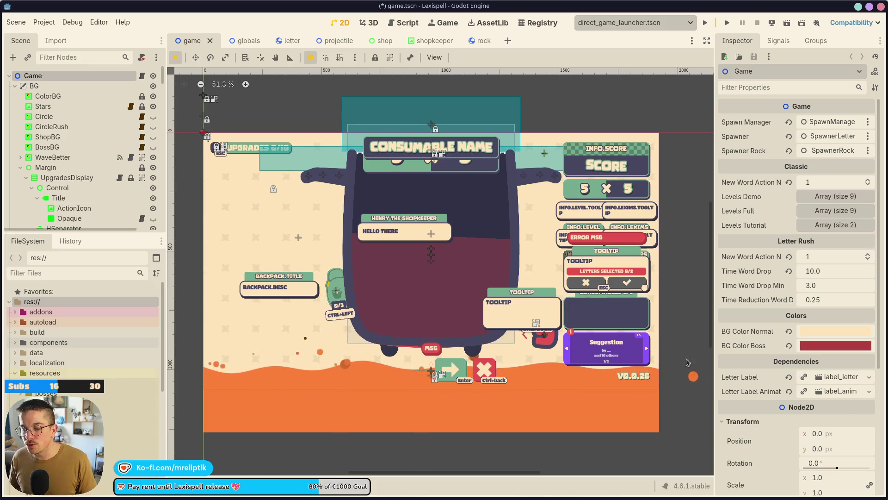
- Save the Lexispell game.tscn scene with Ctrl+S
mouse_move(285, 496)
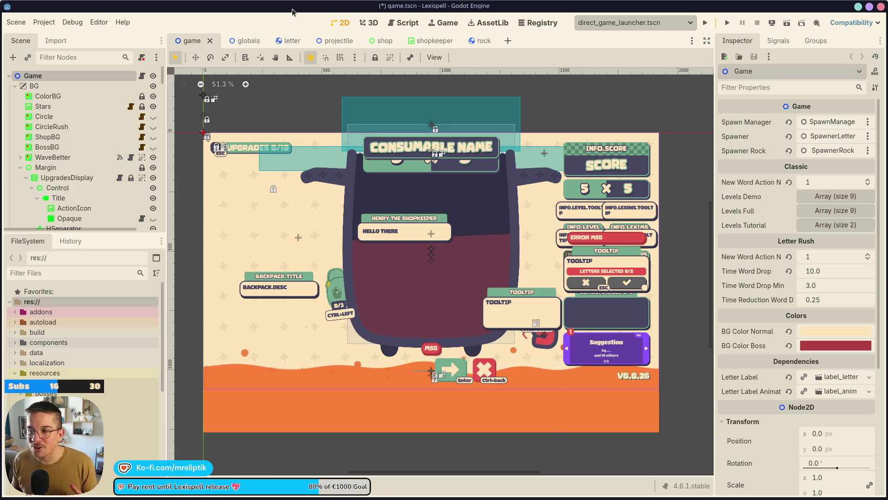
mouse_move(292, 12)
mouse_down()
mouse_move(168, 90)
mouse_move(65, 70)
mouse_move(42, 136)
mouse_move(139, 74)
mouse_move(342, 95)
mouse_move(243, 121)
mouse_move(244, 1)
mouse_up()
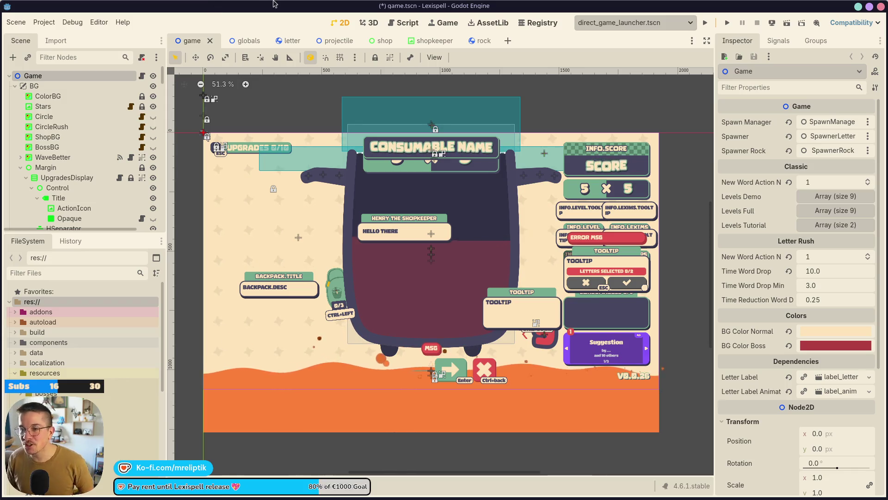
key(ctrl+s)
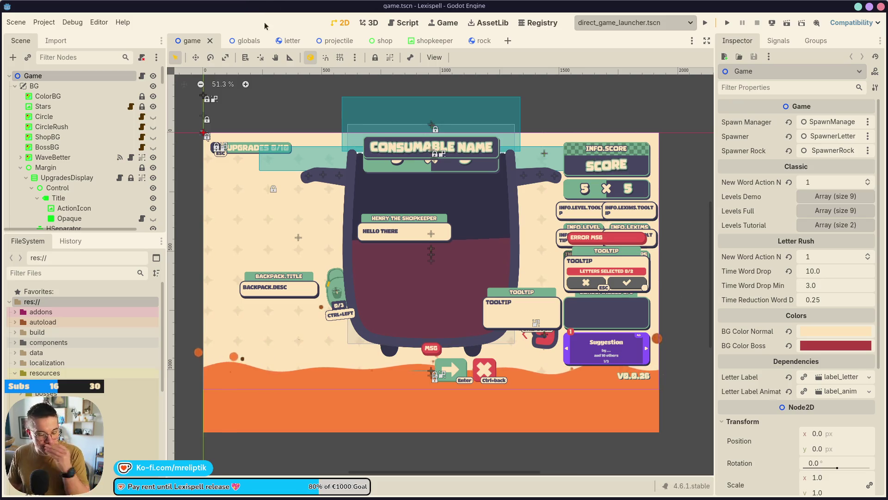
- Maximize the Godot window, then bring Chrome's ableton search results to the front
mouse_move(303, 10)
mouse_down()
mouse_move(137, 140)
mouse_move(169, 68)
mouse_move(303, 95)
mouse_up()
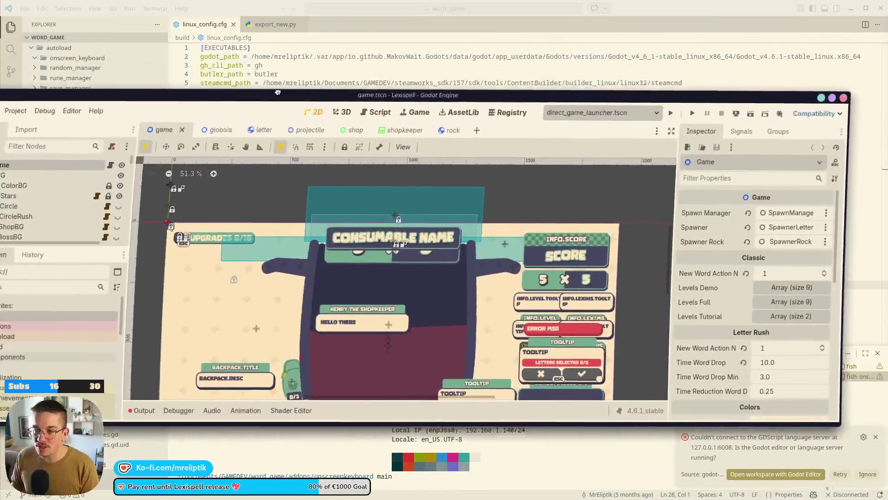
double_click(304, 95)
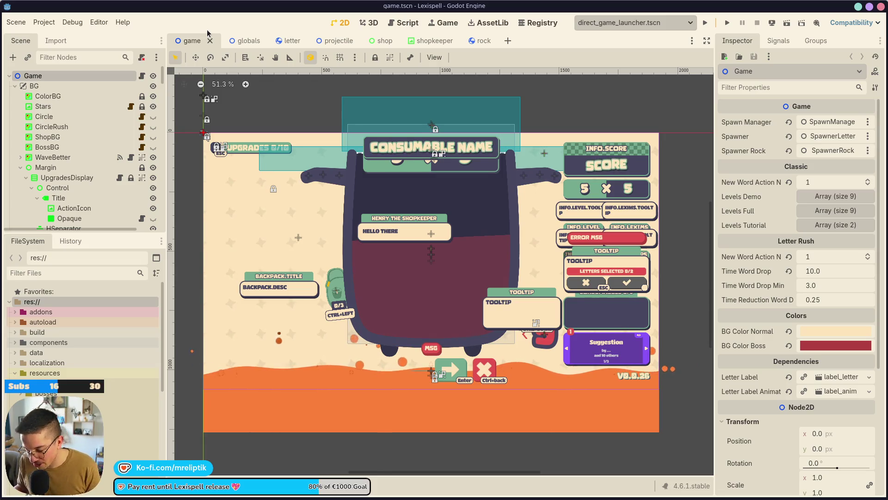
mouse_move(54, 499)
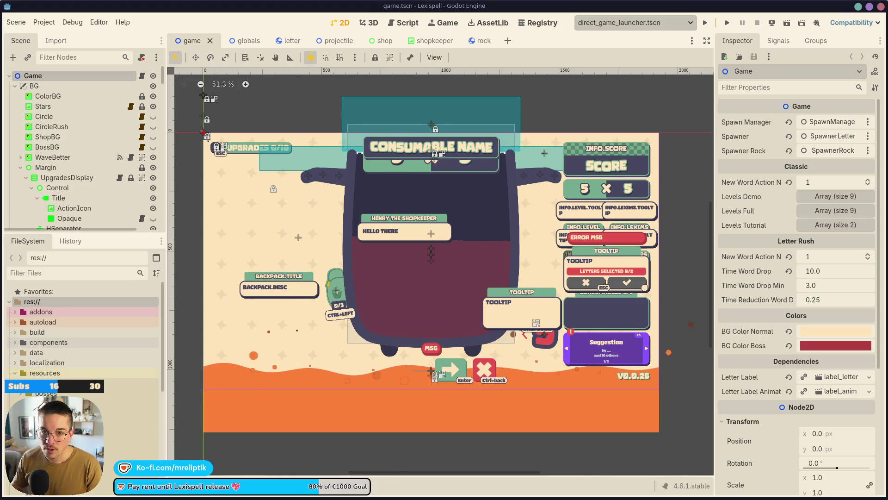
key(alt+Tab)
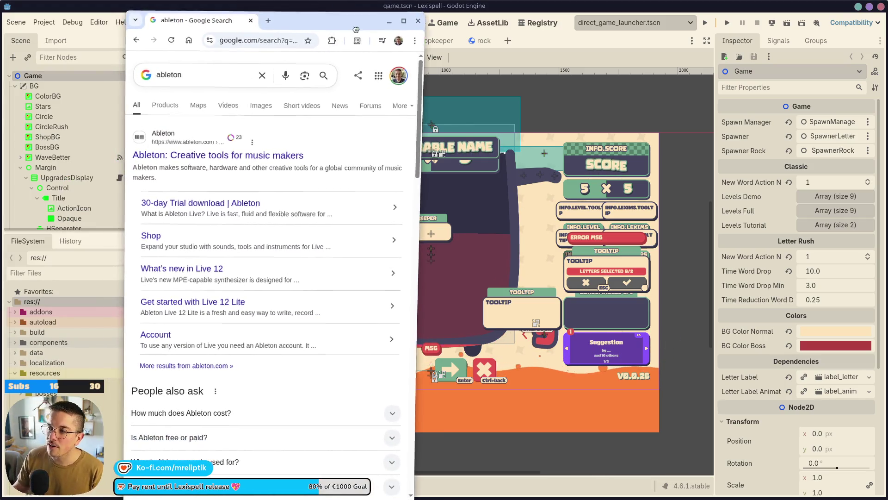
- Maximize Chrome and open the Ableton homepage result in a background tab
drag(326, 25, 419, 37)
double_click(406, 26)
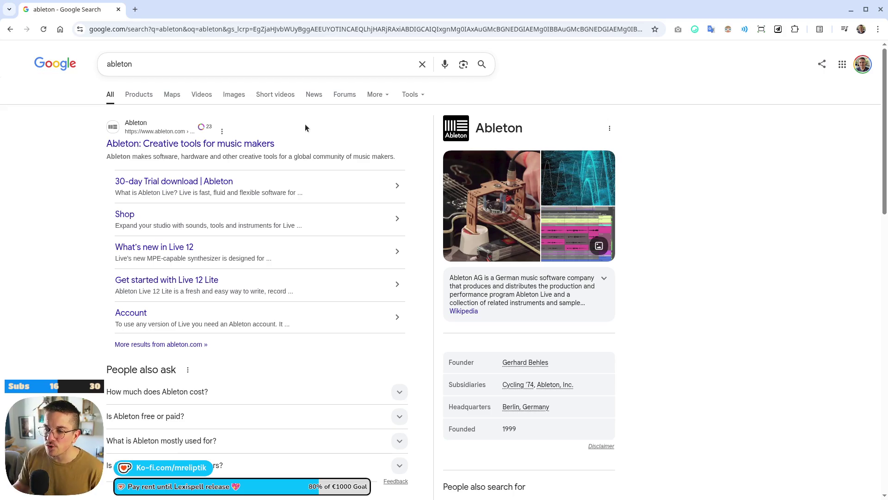
middle_click(206, 146)
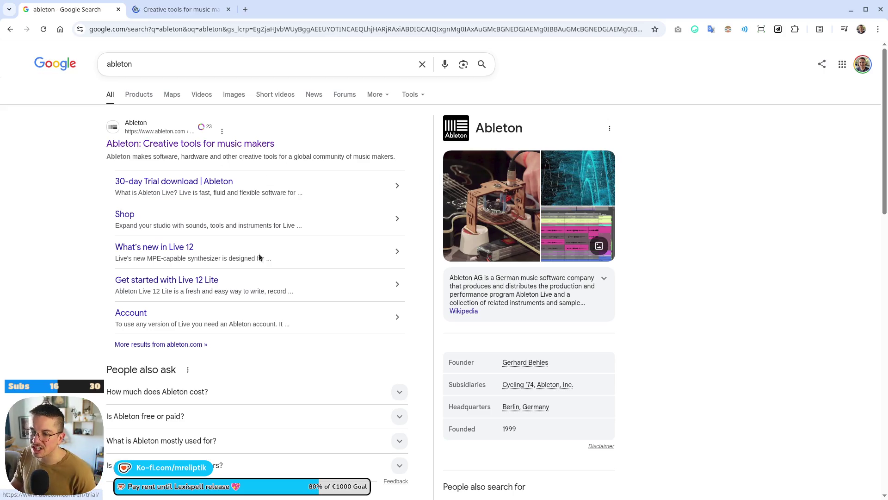
- Switch to the Ableton tab and scroll through the homepage
click(187, 10)
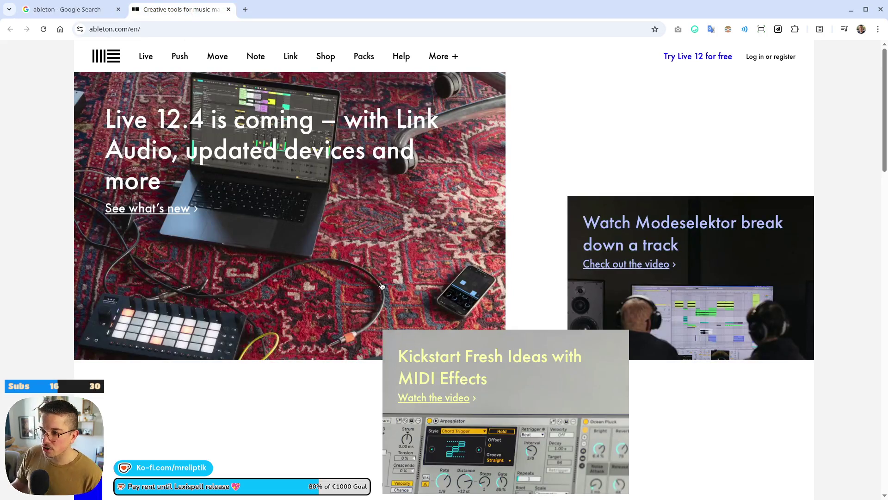
scroll(291, 307, down, 5)
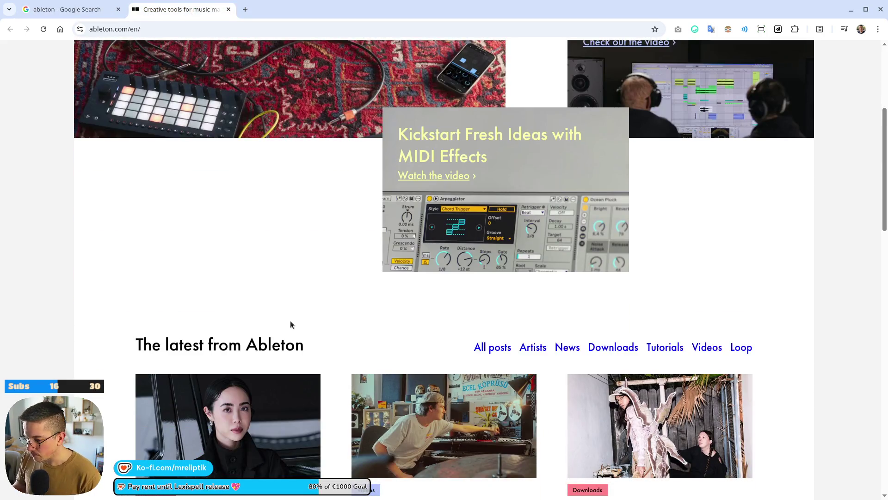
scroll(291, 320, down, 5)
scroll(270, 292, down, 6)
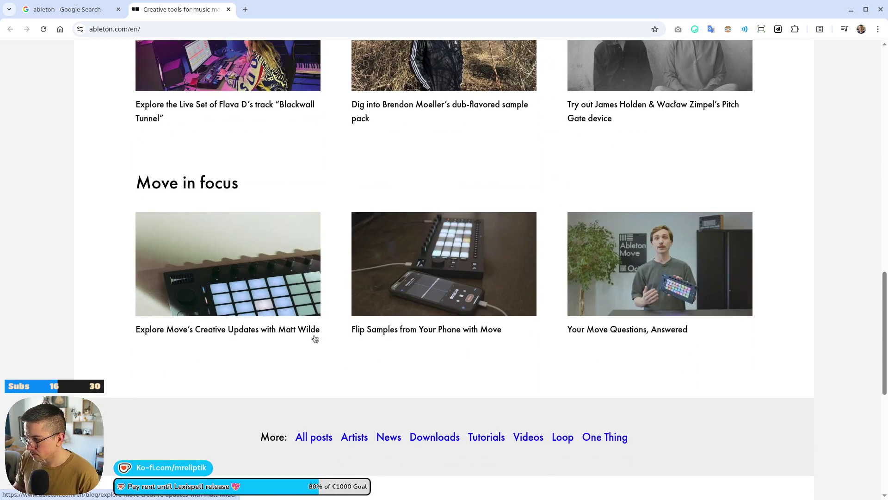
scroll(324, 319, down, 5)
scroll(273, 324, up, 20)
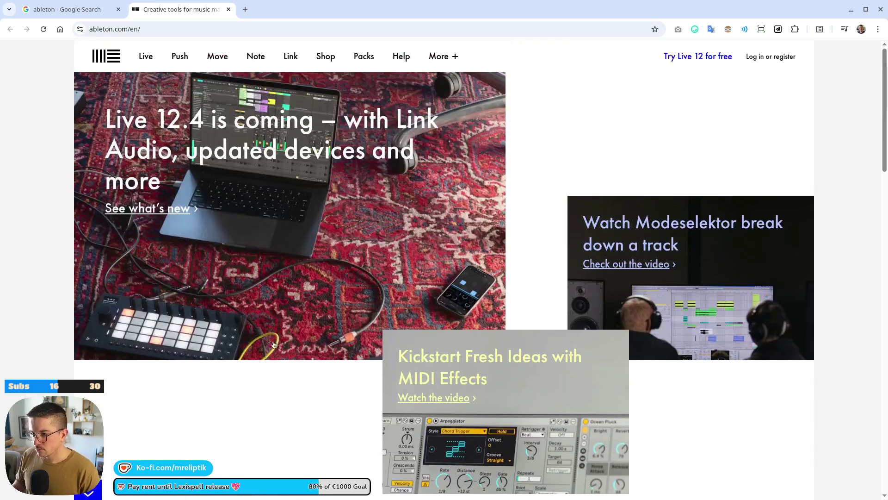
scroll(487, 231, down, 2)
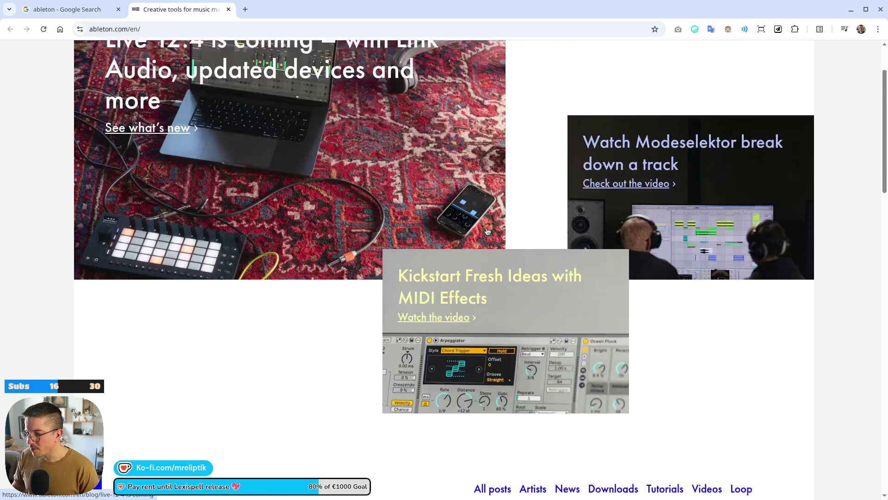
scroll(487, 231, down, 2)
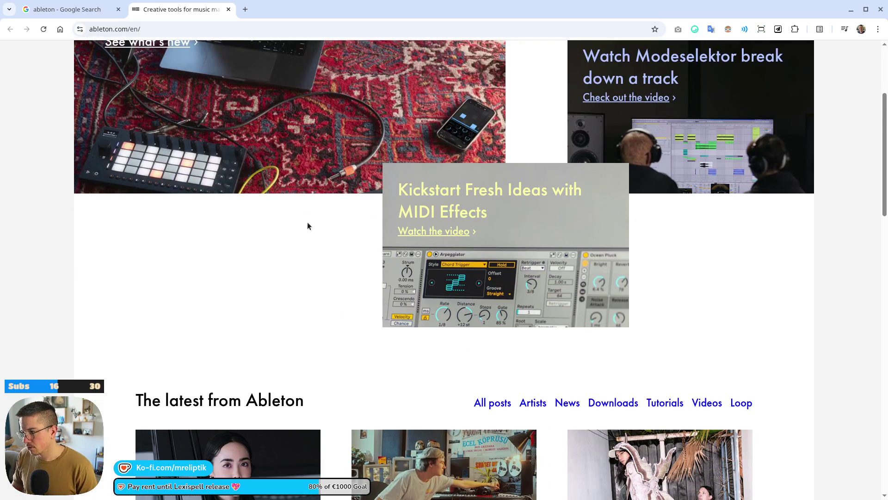
scroll(375, 292, up, 4)
- Read the Live 12.4 announcement article, return to the Ableton homepage, and open a new tab
click(302, 235)
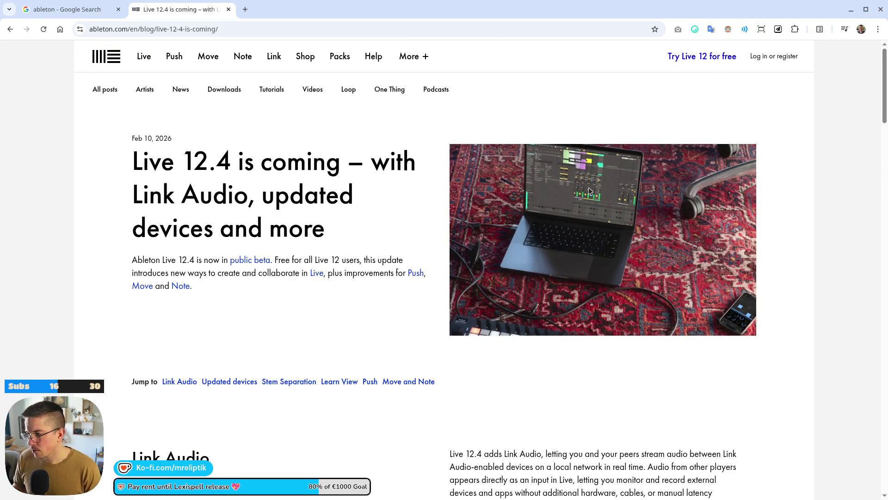
scroll(295, 248, down, 10)
scroll(274, 267, down, 3)
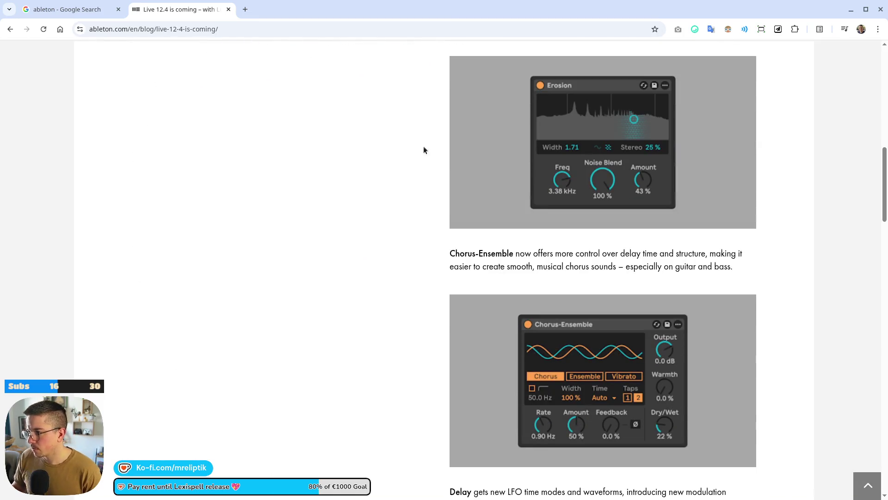
scroll(425, 238, down, 5)
scroll(113, 300, up, 8)
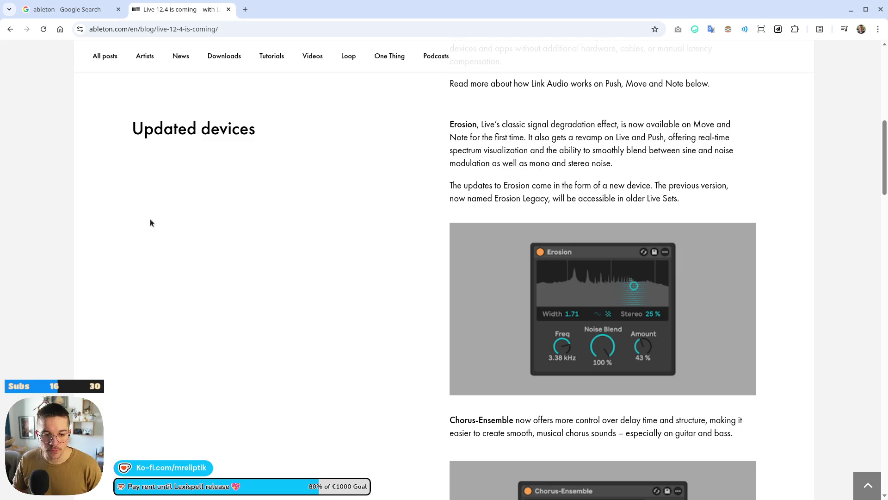
click(10, 29)
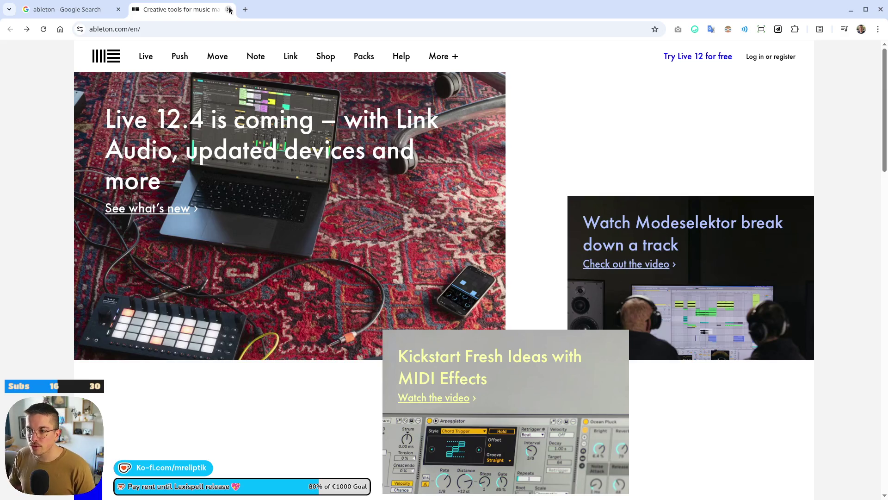
click(247, 10)
- Search Google for 'repaer', open the official REAPER website, then return to the Ableton tab
text(repaer)
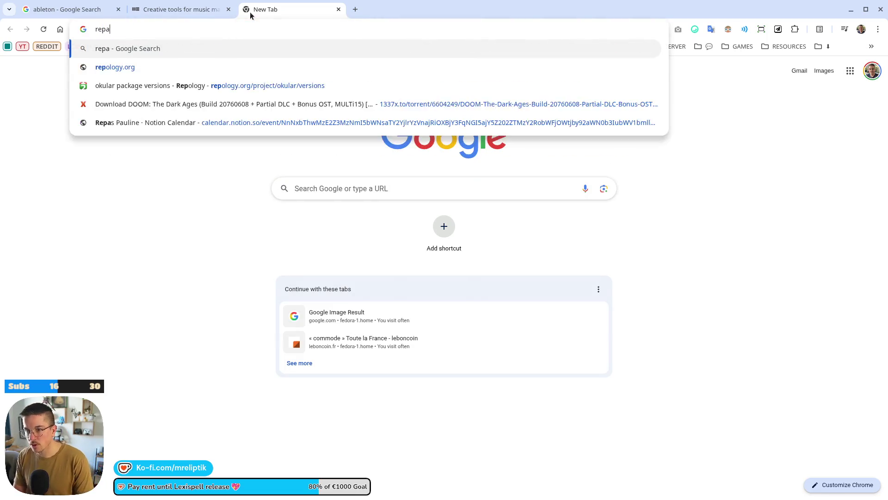
key(Return)
click(212, 173)
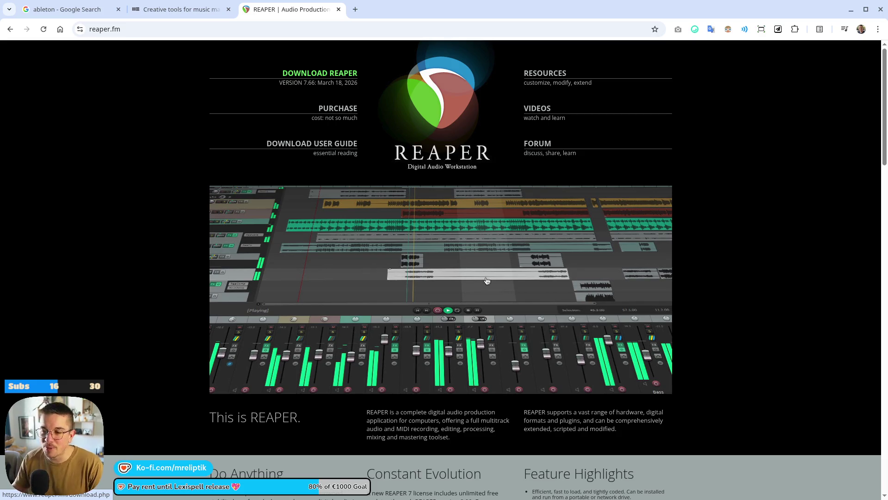
click(195, 9)
scroll(356, 231, down, 8)
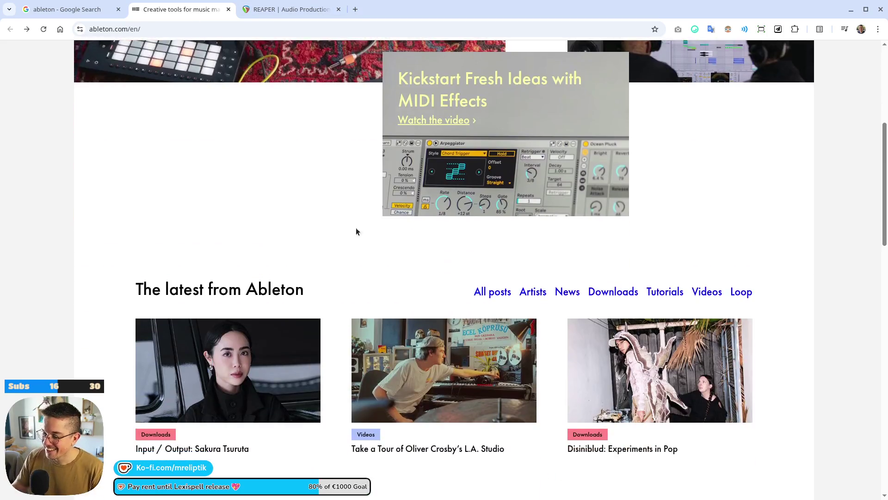
- After scrolling the Ableton homepage, show the REAPER tab's download page with version 7.66 installers
scroll(330, 265, down, 7)
scroll(357, 274, down, 8)
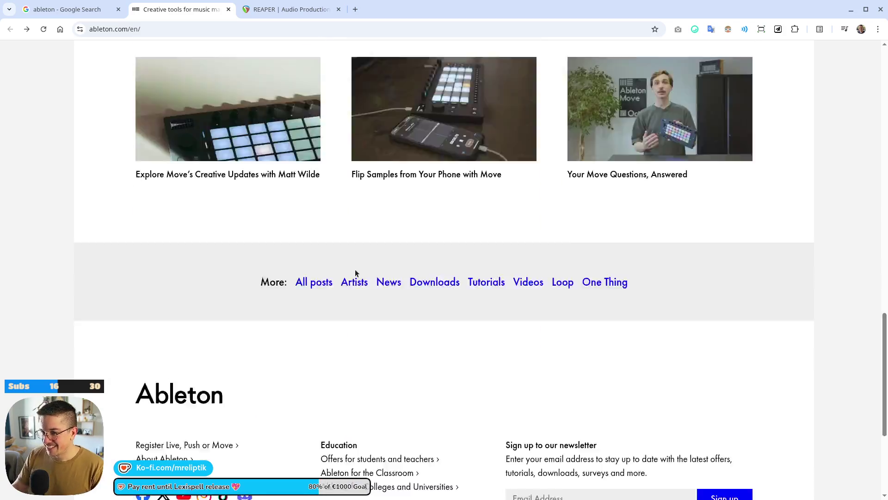
scroll(362, 258, up, 16)
scroll(301, 230, up, 7)
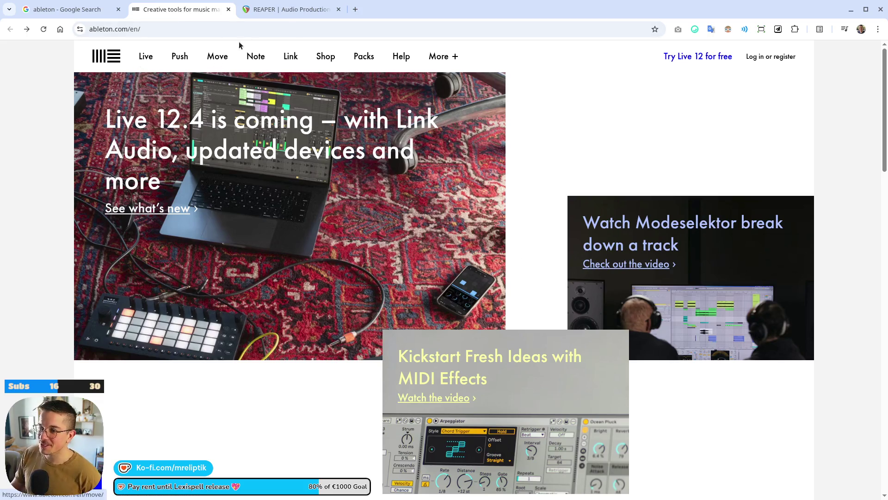
click(274, 9)
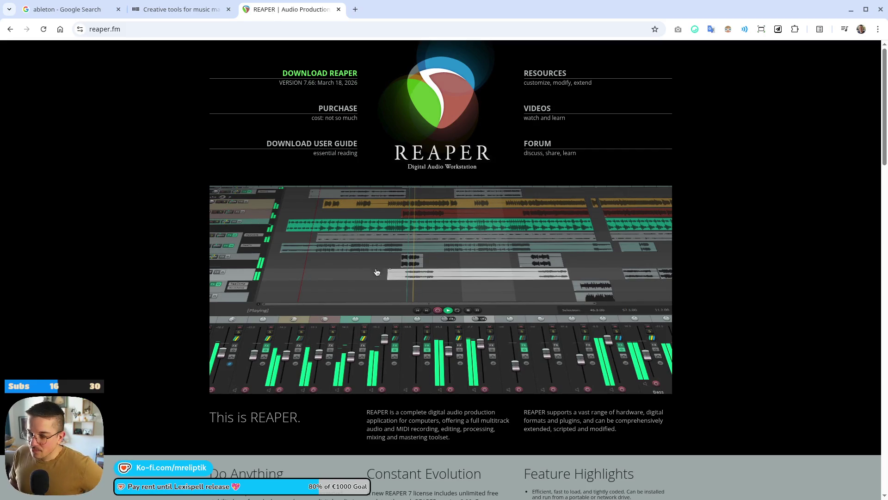
click(292, 78)
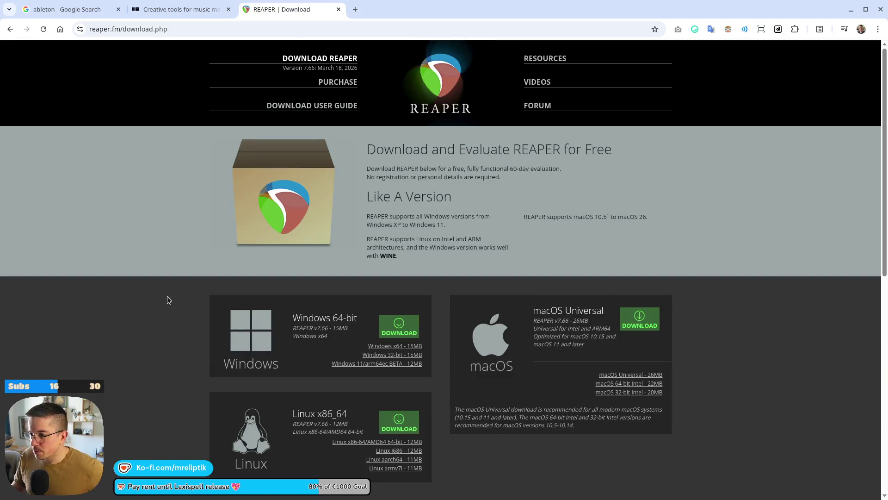
- Review REAPER's download page, then its purchase page listing $60 and $225 licences
scroll(176, 310, down, 5)
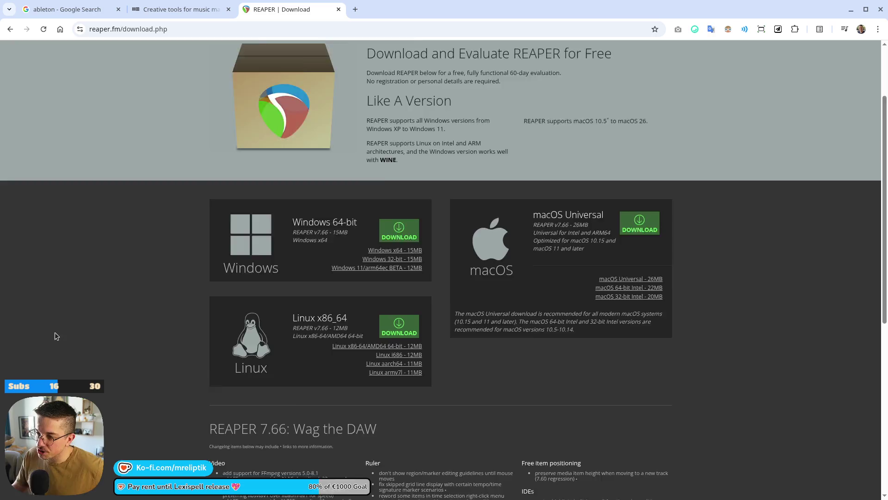
scroll(203, 310, up, 5)
click(344, 82)
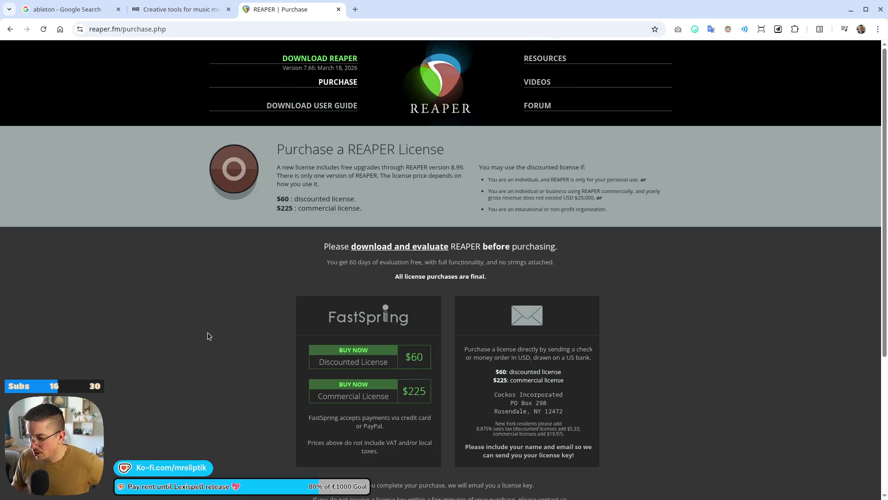
scroll(205, 338, down, 1)
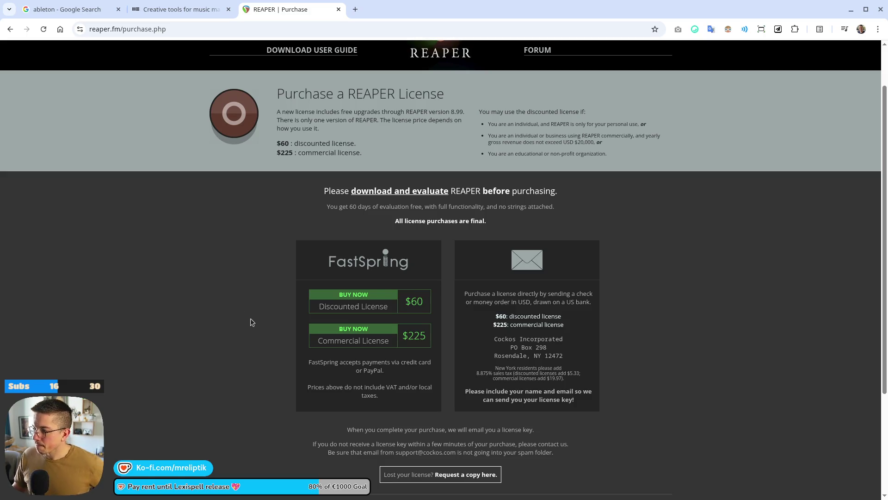
scroll(263, 324, up, 2)
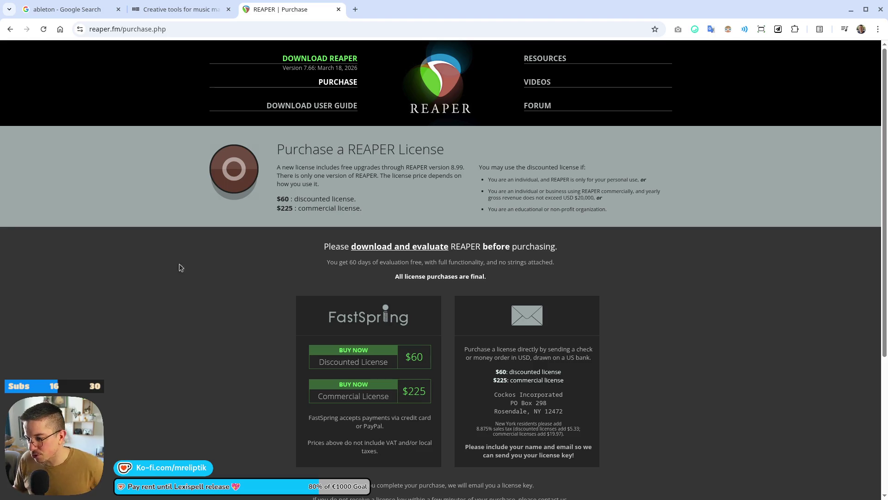
scroll(180, 265, down, 4)
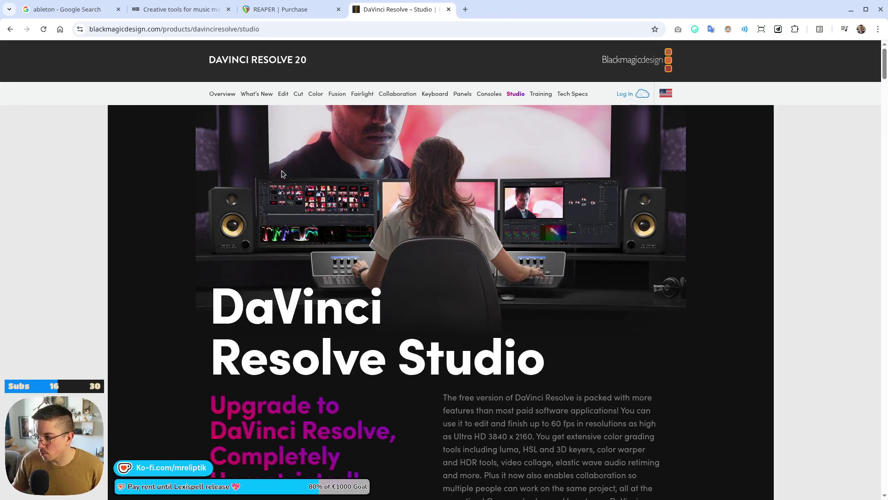
- Check the €306 DaVinci Resolve Studio checkout total, then close the Blackmagic store tab
scroll(165, 369, down, 8)
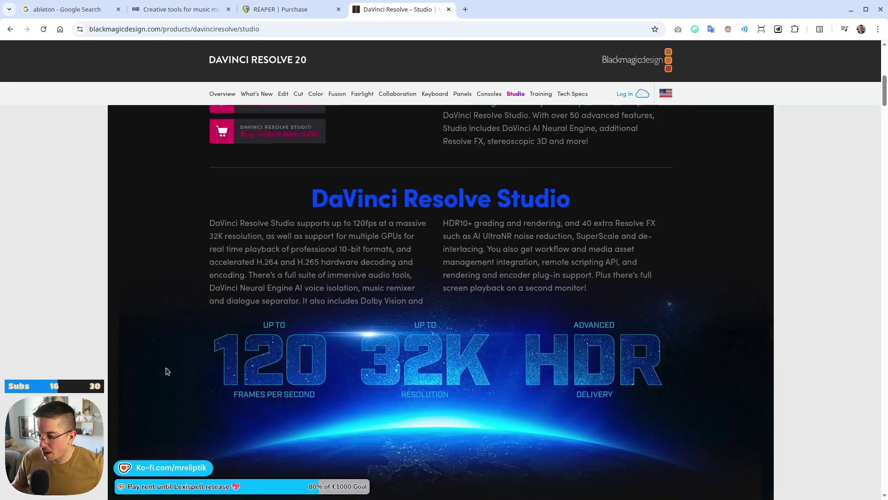
scroll(209, 354, up, 4)
click(280, 324)
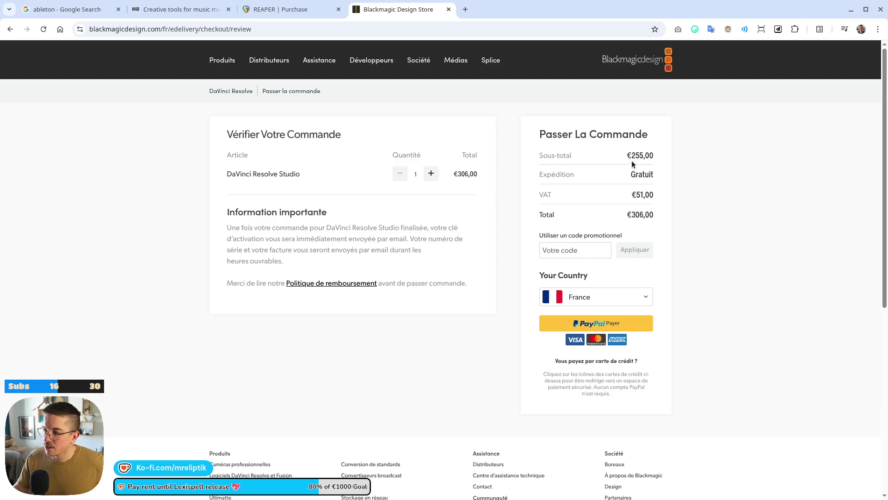
click(449, 9)
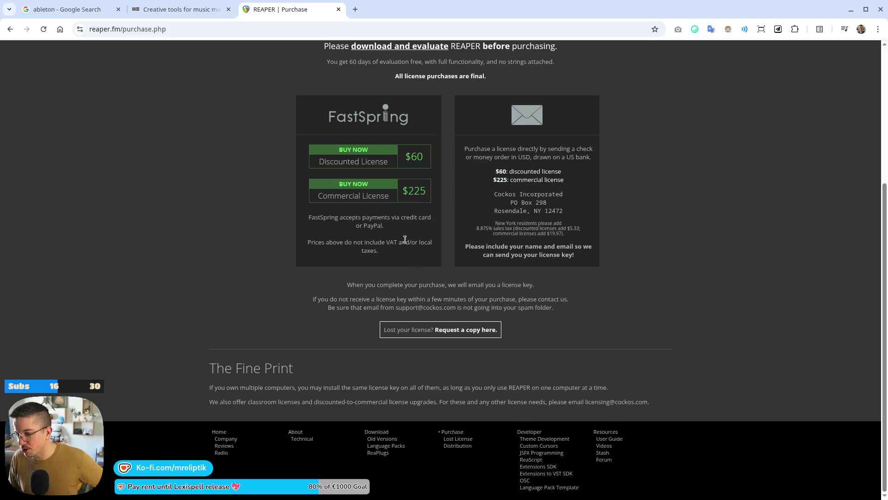
scroll(354, 257, up, 5)
- Return to the REAPER download page and open a new tab on the Google start page
click(325, 60)
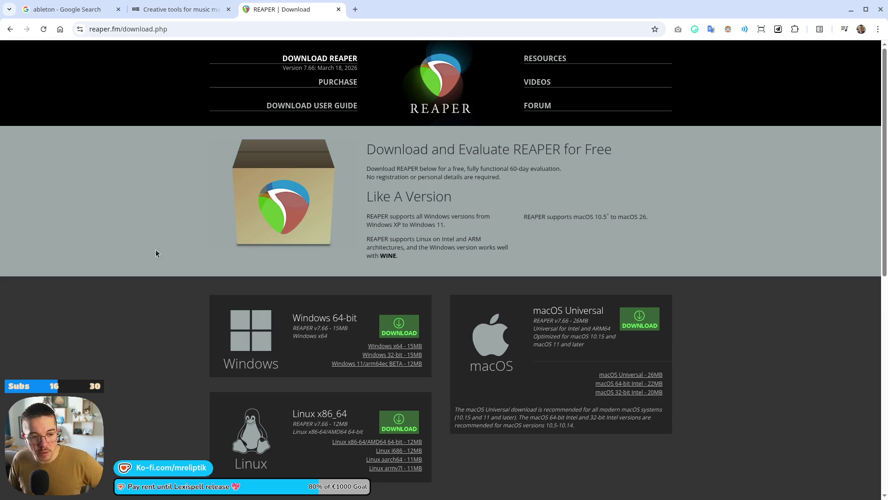
click(355, 10)
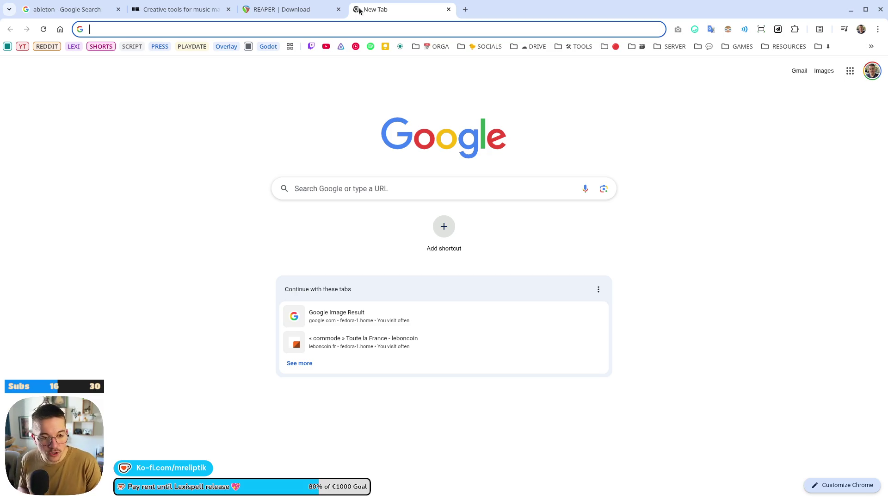
- Search for 'btiwig', open the Bitwig homepage, then switch back to the REAPER download tab
text(btiwig)
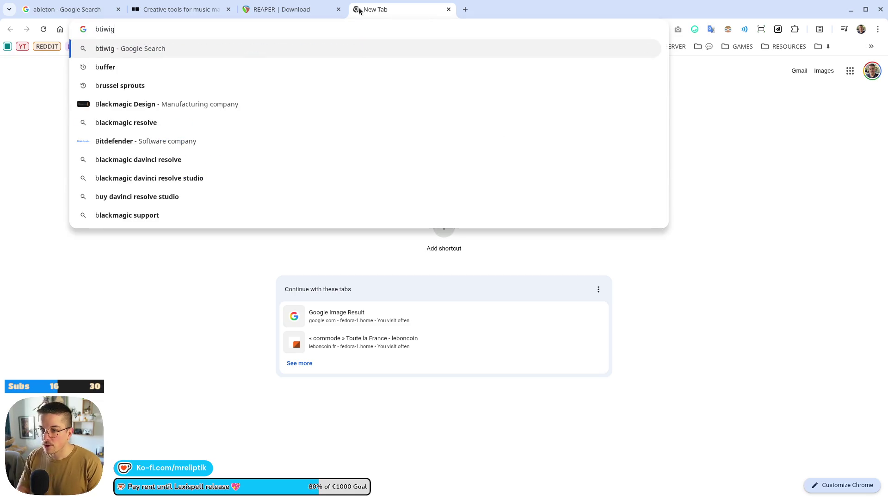
key(Return)
click(166, 174)
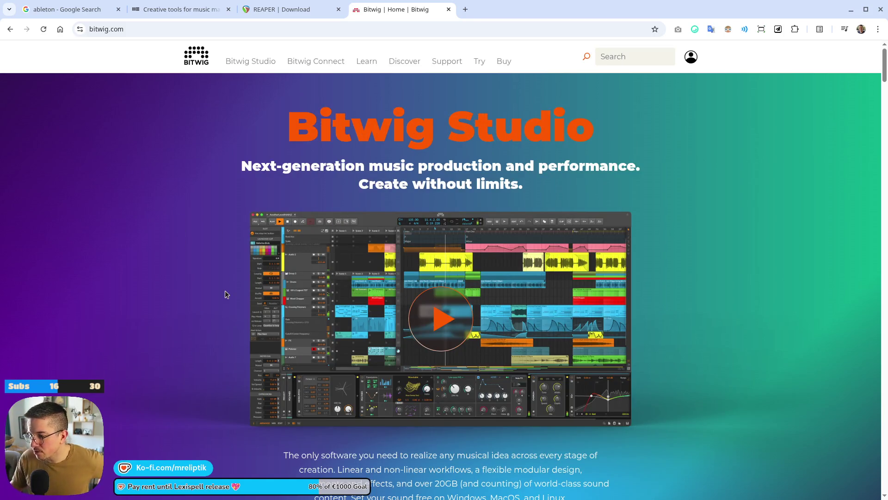
click(279, 6)
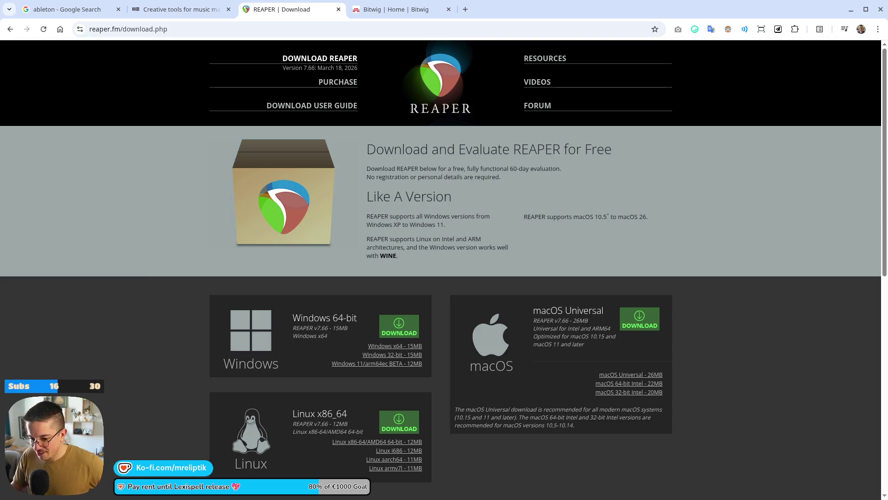
mouse_move(125, 498)
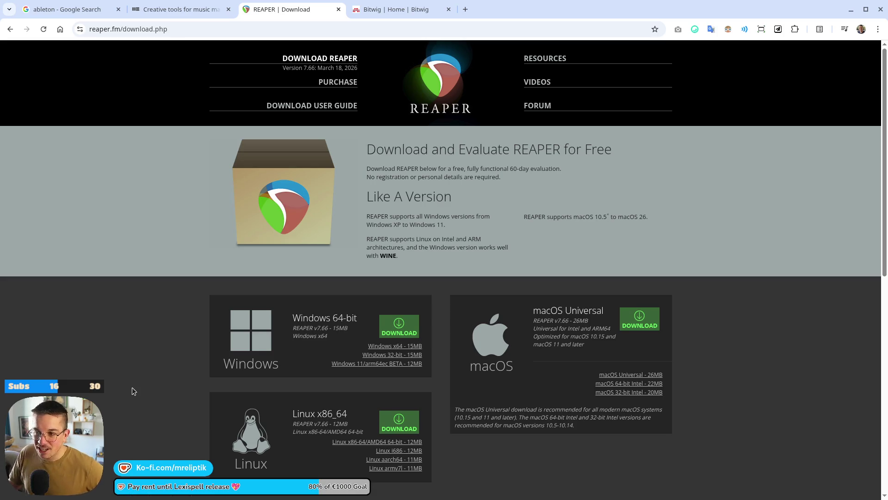
- Flip between the Ableton, REAPER and Bitwig tabs, skimming the REAPER changelog along the way
click(162, 8)
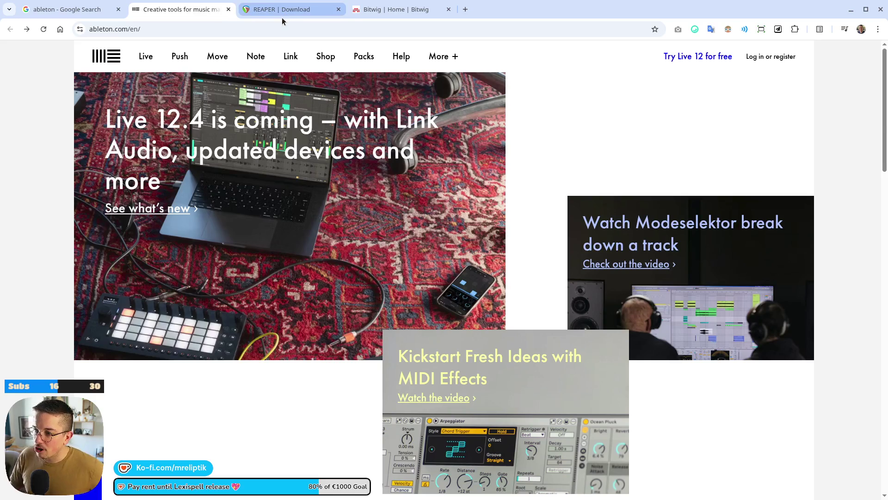
click(281, 17)
scroll(383, 370, down, 10)
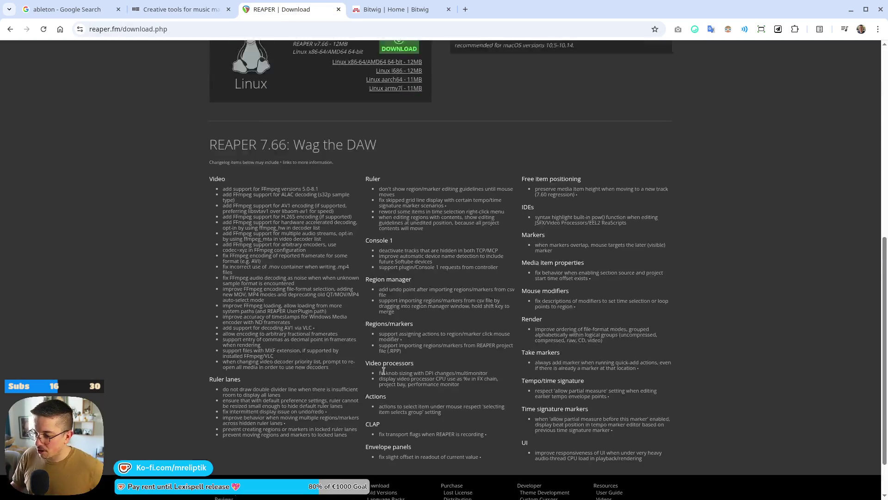
scroll(384, 370, up, 8)
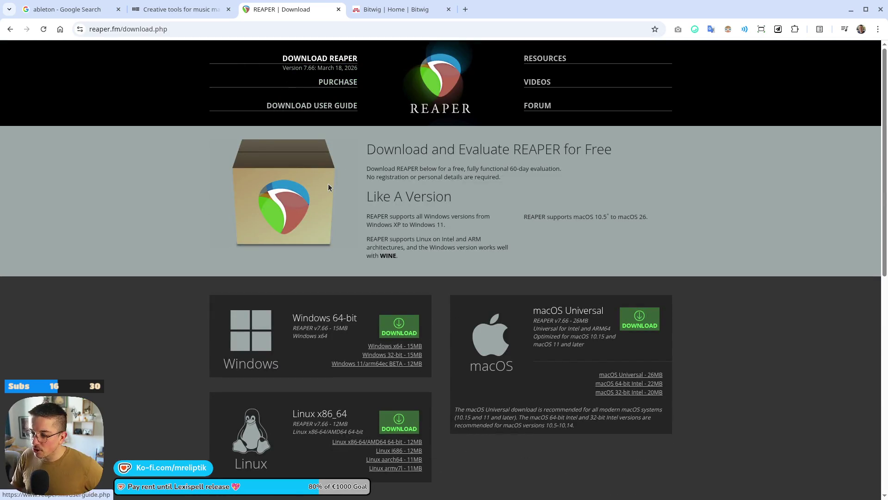
click(358, 5)
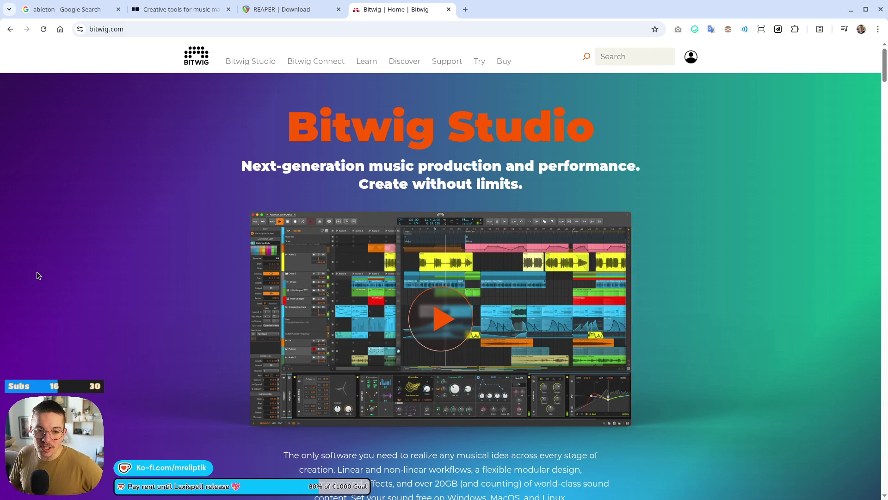
click(172, 12)
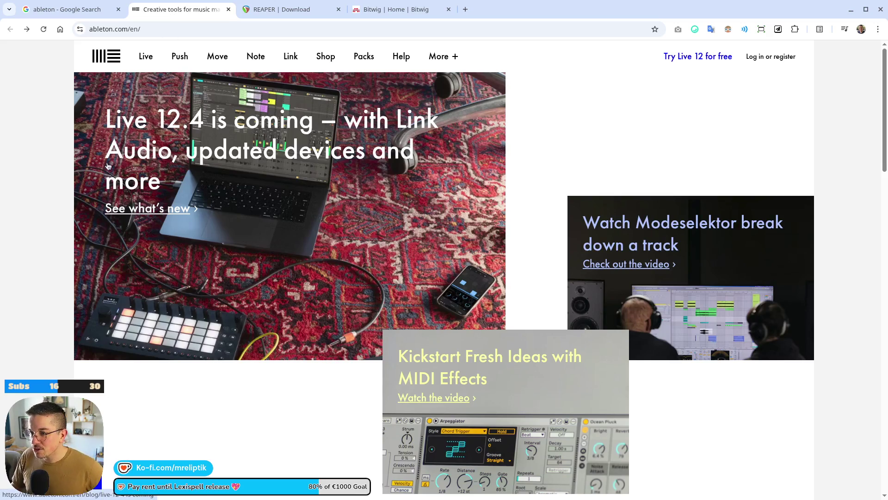
click(57, 15)
- Close the Ableton homepage tab and switch the ableton search to image results
middle_click(188, 10)
click(199, 93)
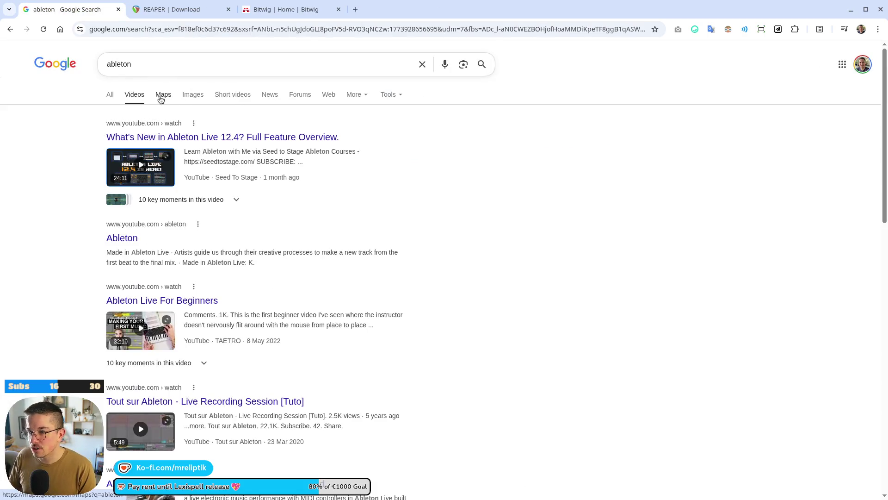
click(201, 96)
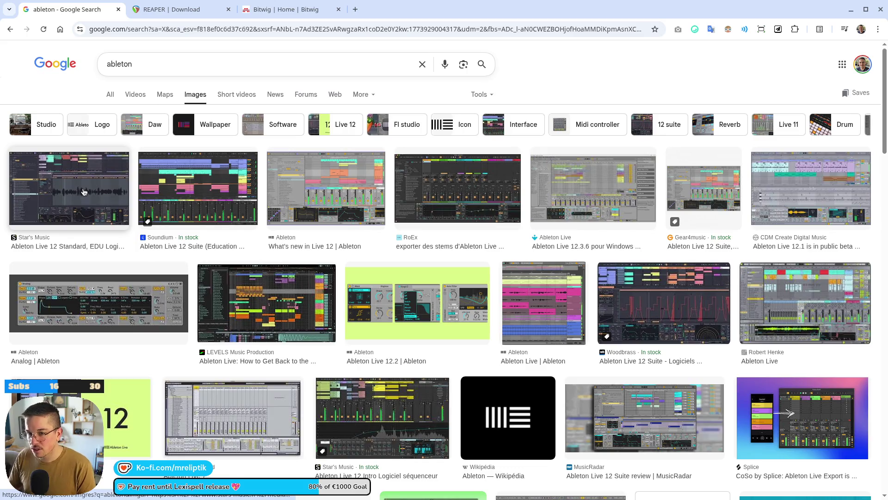
- Preview the Ableton Live 12 Standard and What's new in Live 12 images, ending on Standard
click(70, 188)
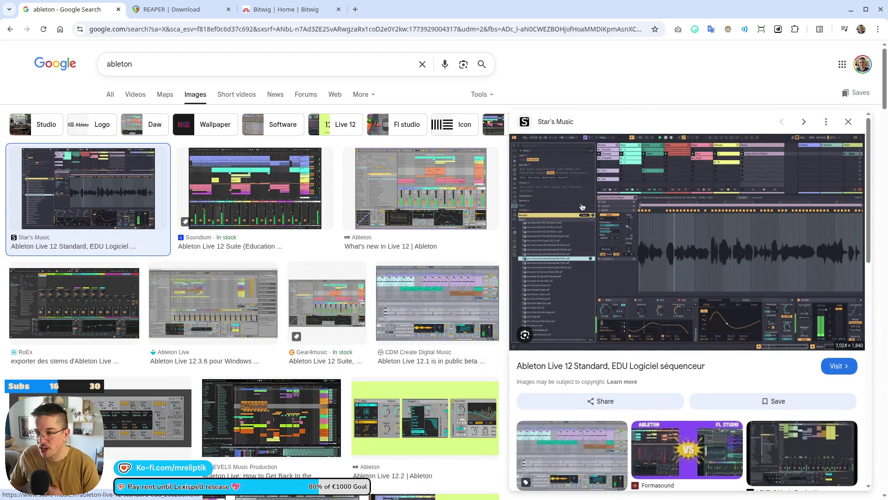
click(404, 199)
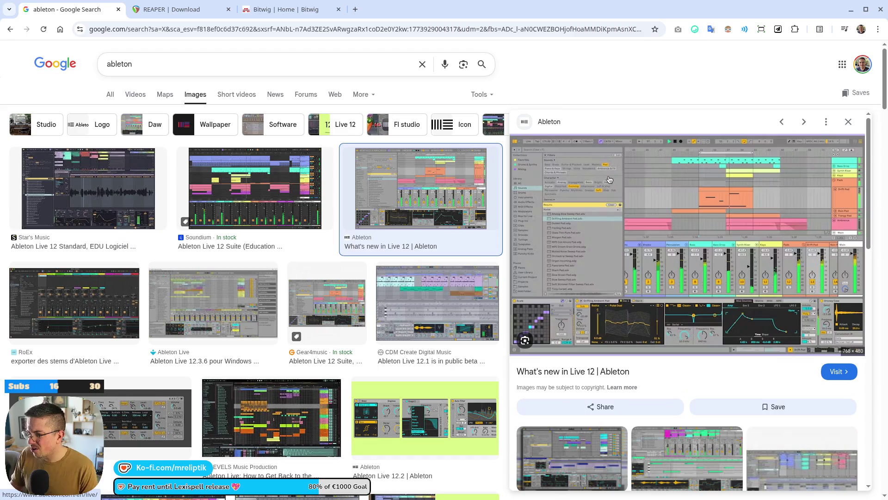
click(134, 196)
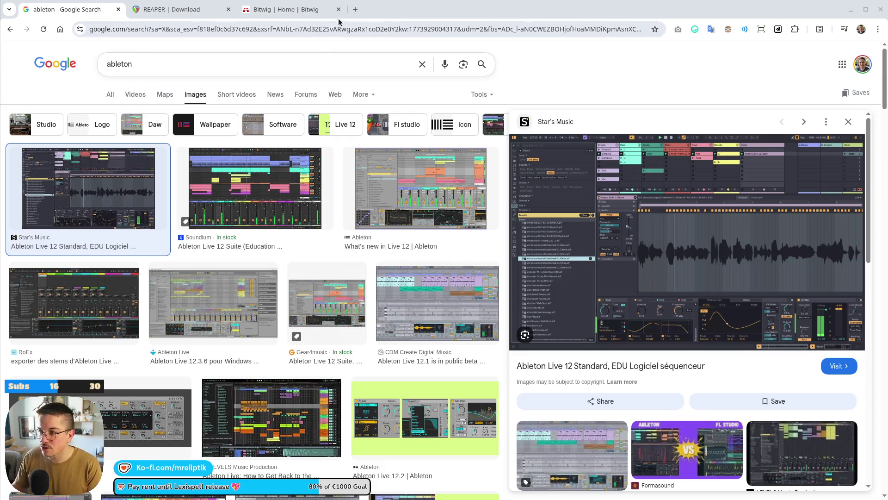
click(356, 10)
- Search 'fl studoo' in the new tab and show FL Studio image results
text(fl studoo)
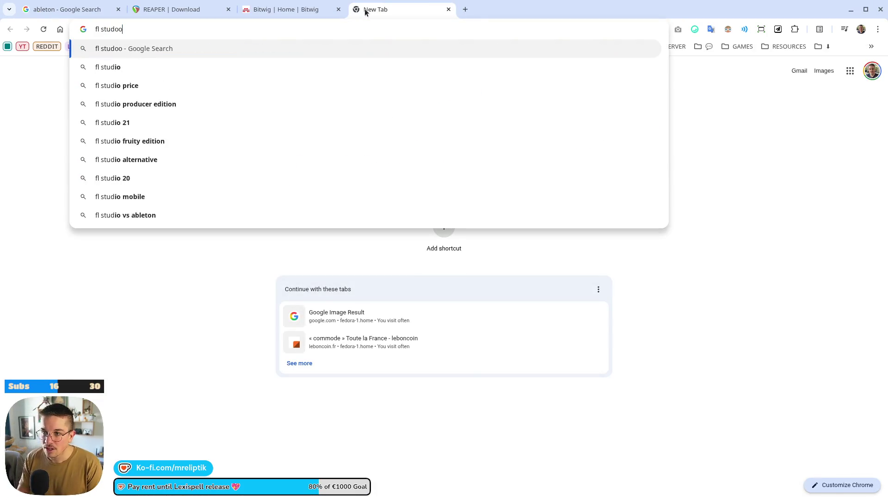
key(Return)
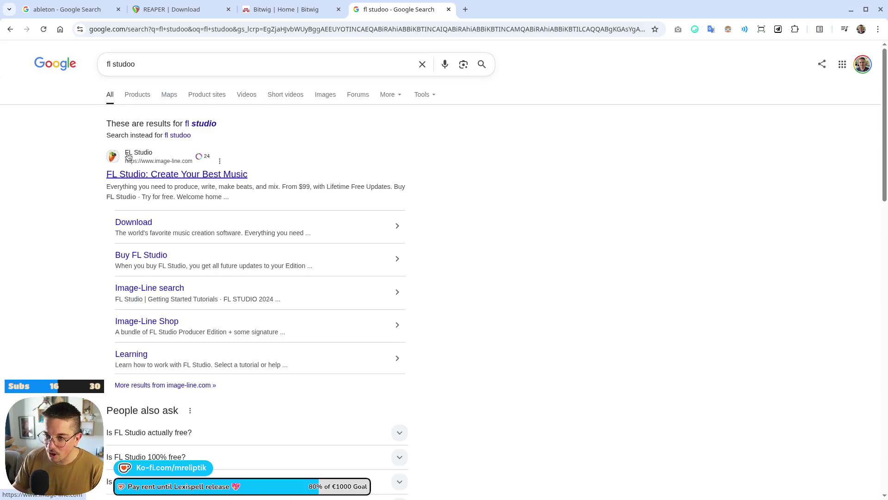
click(319, 98)
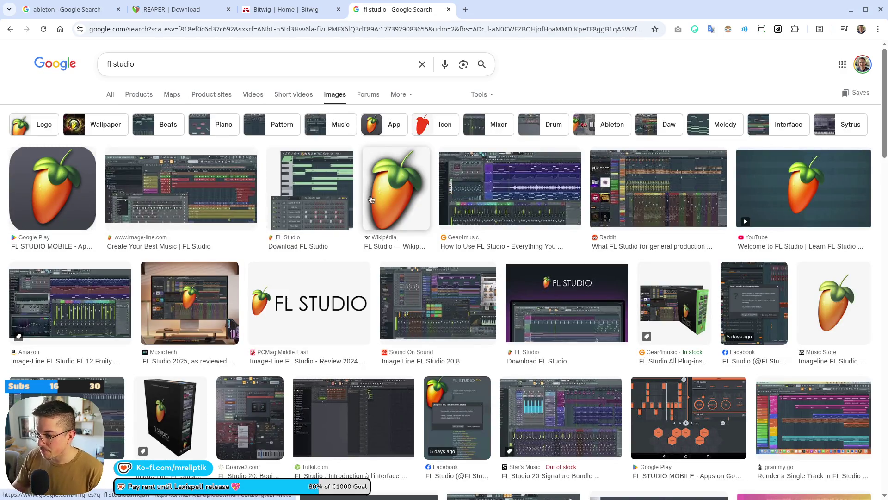
- Preview the image-line.com and Reddit FL Studio screenshots, then return to the REAPER download page
click(181, 200)
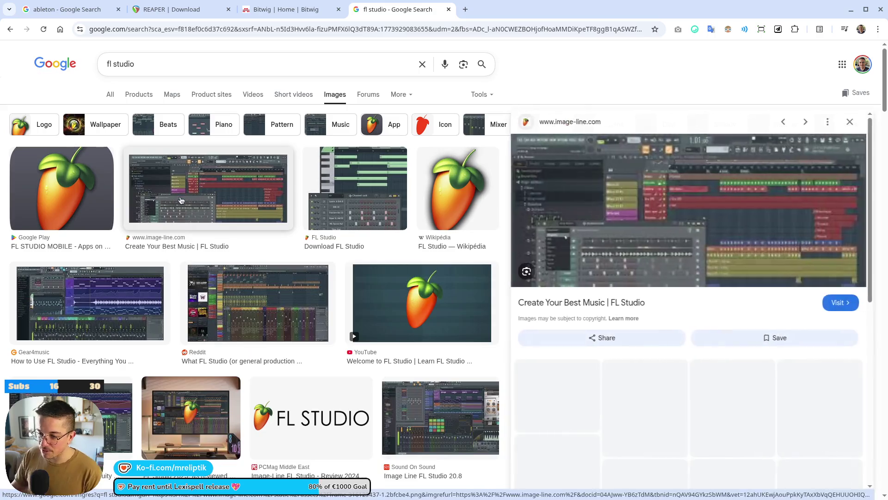
click(240, 319)
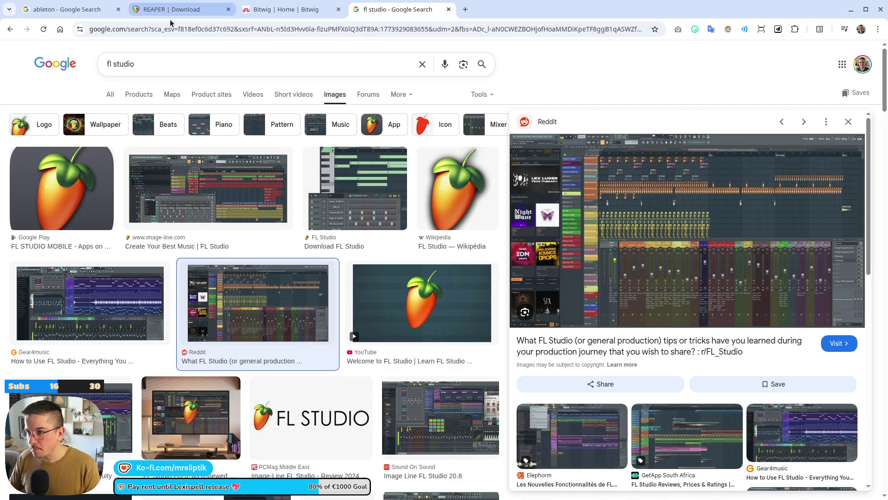
click(244, 8)
click(196, 10)
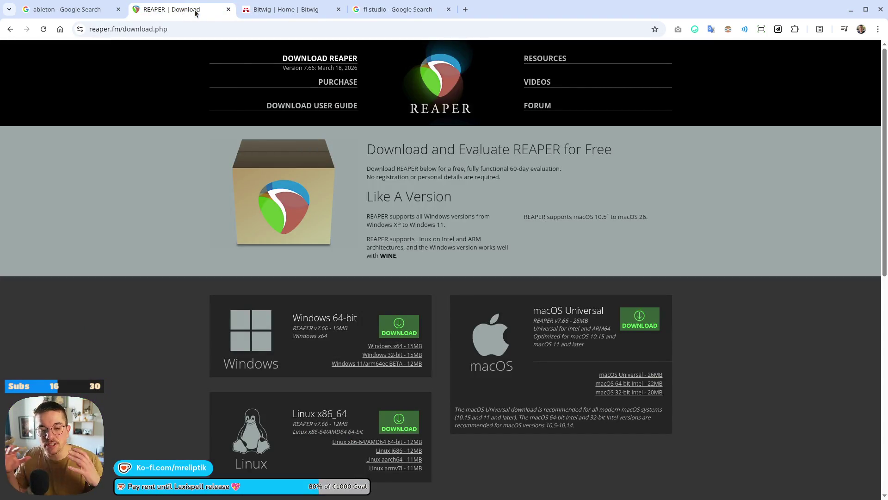
- Flip between the Bitwig homepage, REAPER download page and FL Studio image results tabs
click(260, 10)
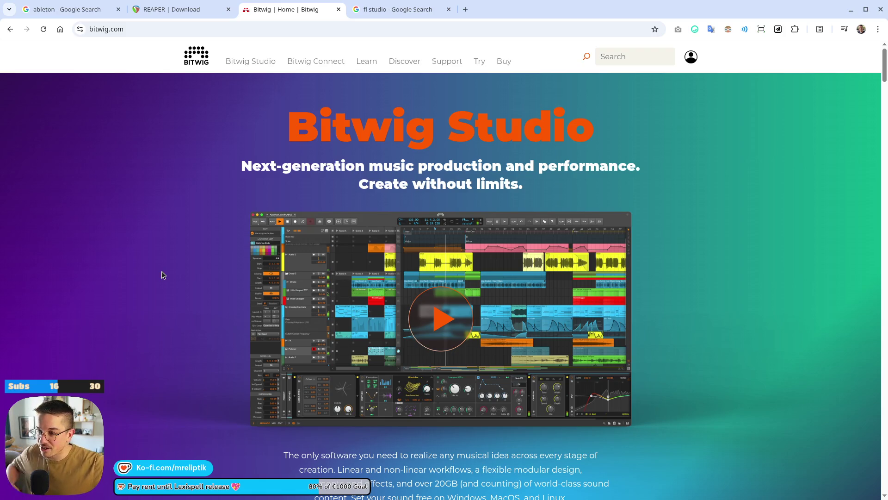
click(195, 8)
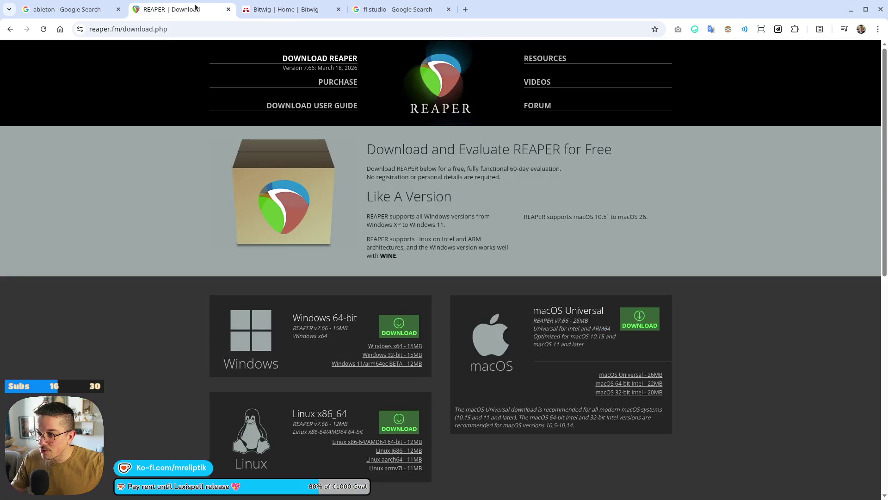
click(301, 14)
click(390, 9)
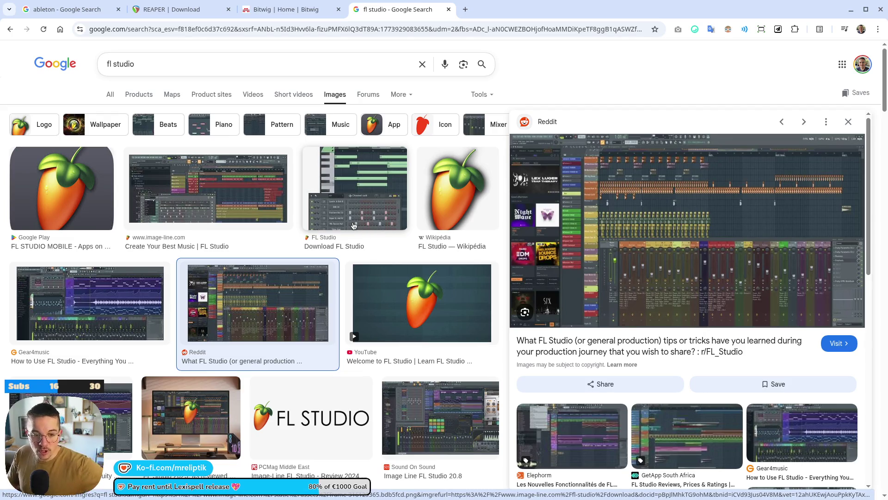
click(296, 10)
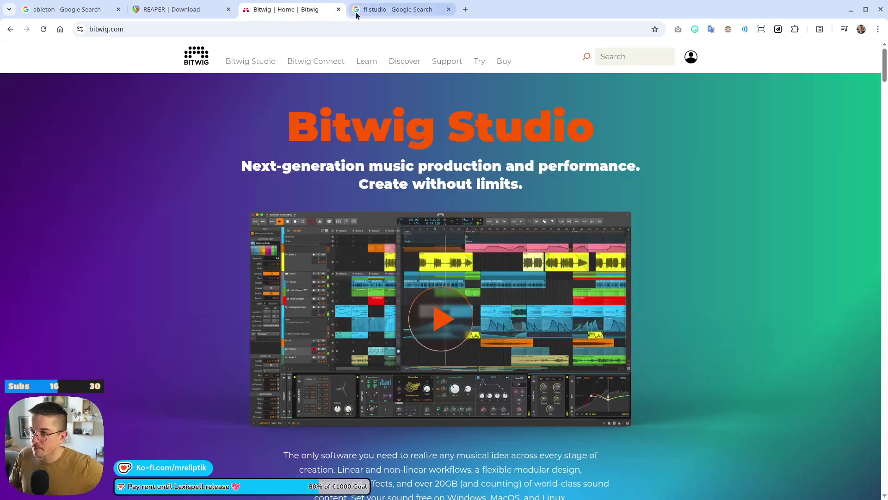
- Close the FL Studio search tab, glance over REAPER's download page, and return to the ableton images
middle_click(373, 14)
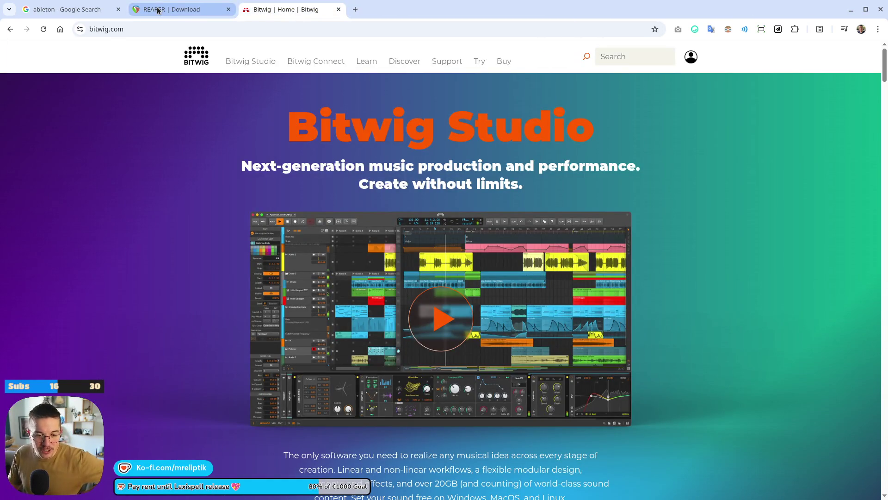
click(158, 10)
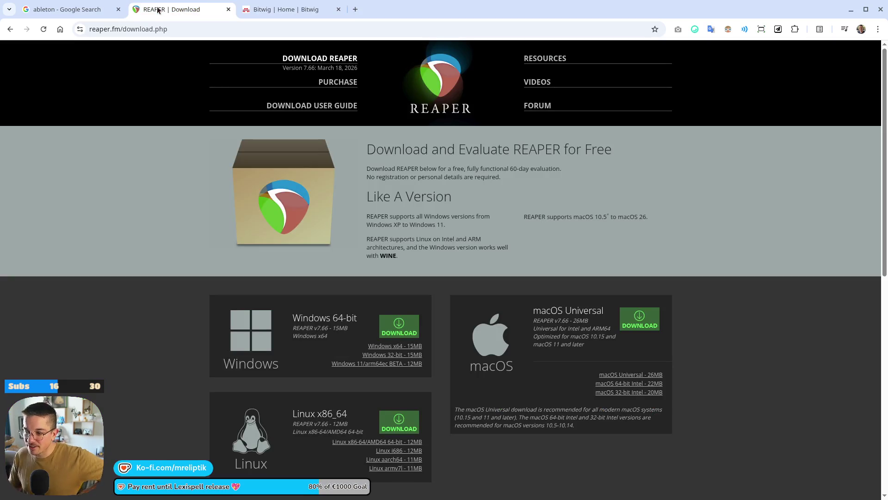
scroll(190, 321, down, 5)
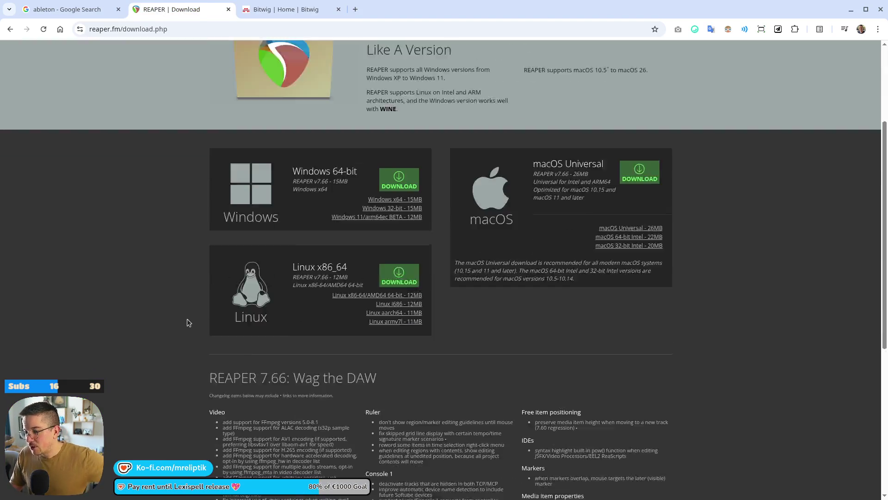
scroll(227, 322, up, 6)
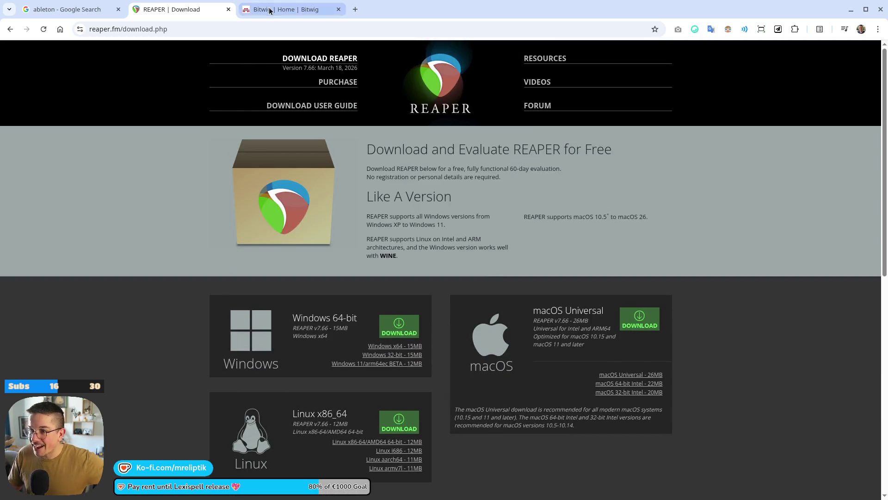
click(54, 15)
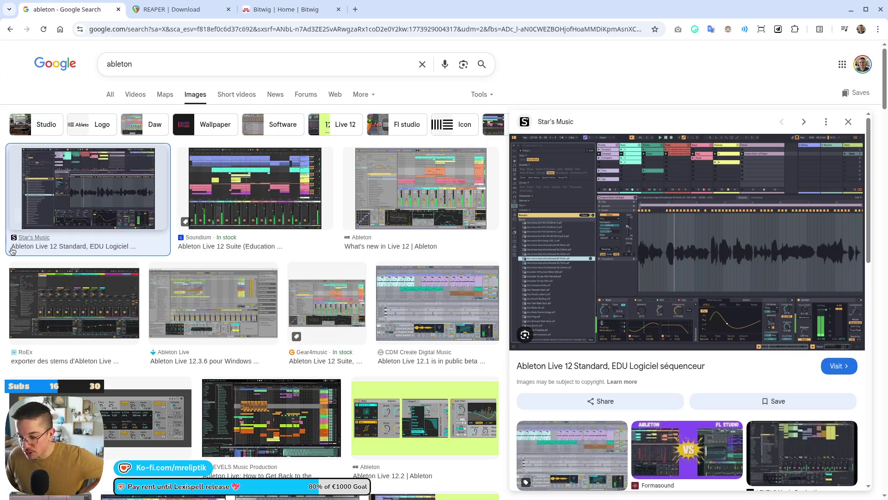
scroll(482, 296, down, 7)
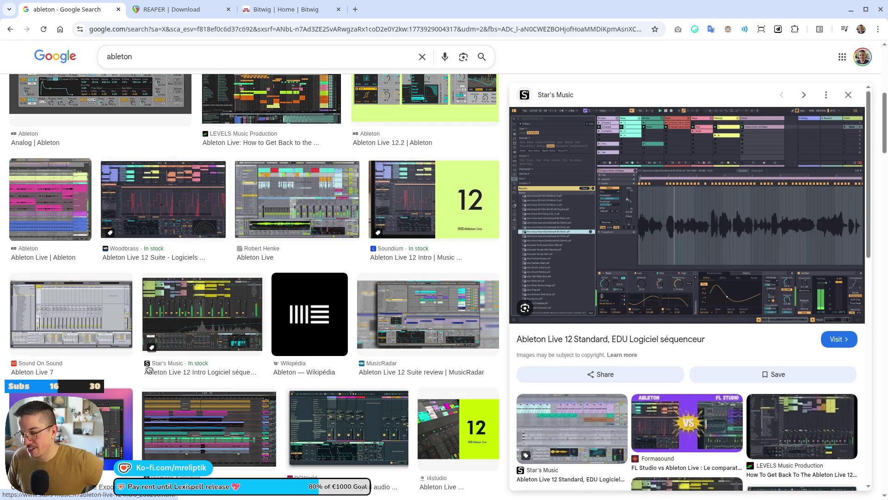
scroll(108, 300, up, 7)
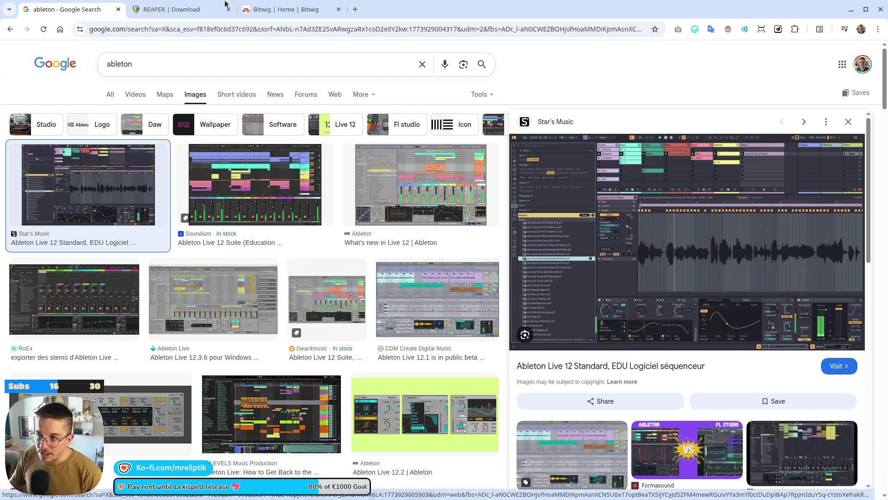
click(189, 10)
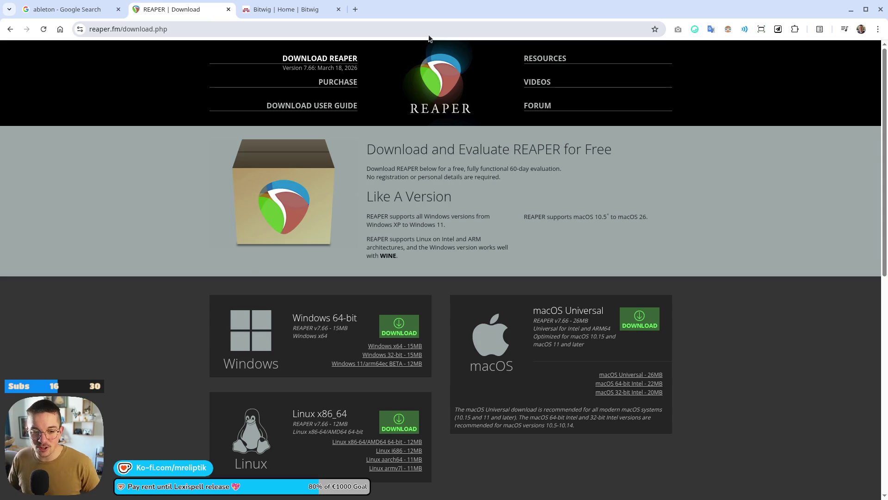
- Scroll the ableton image results and preview i4studio's Ableton Live 12 image
click(60, 10)
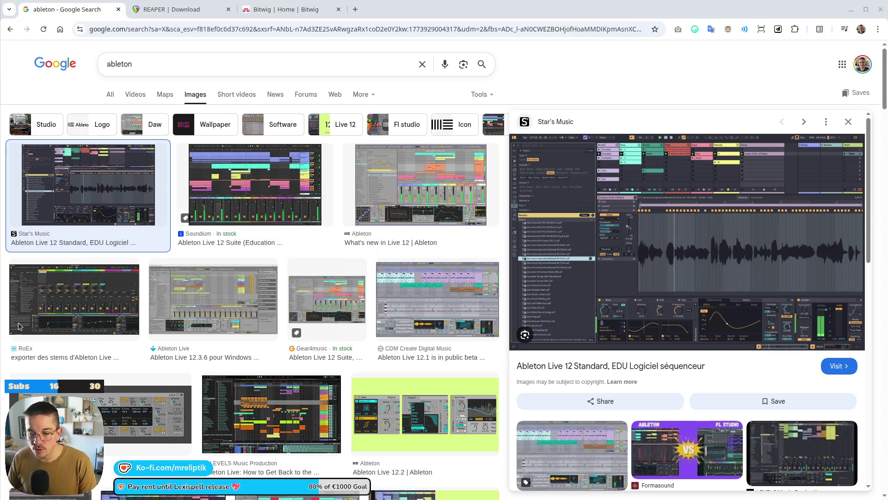
scroll(255, 291, down, 1)
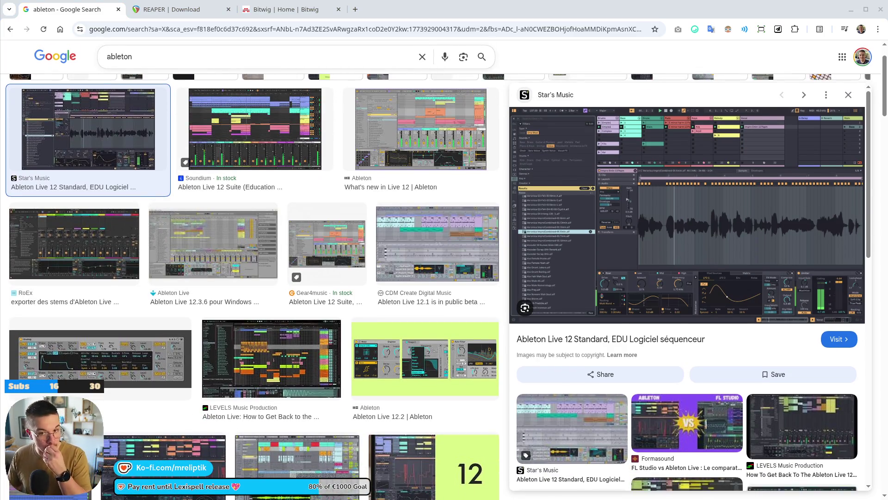
scroll(370, 291, down, 7)
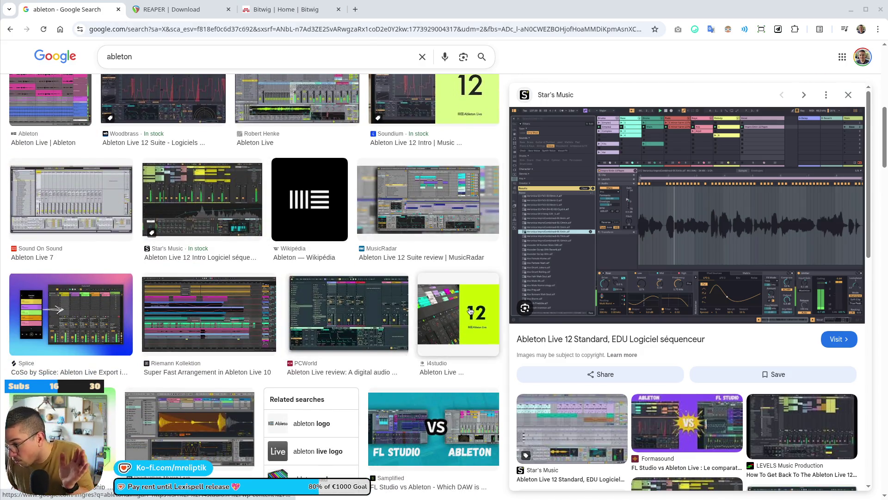
click(430, 315)
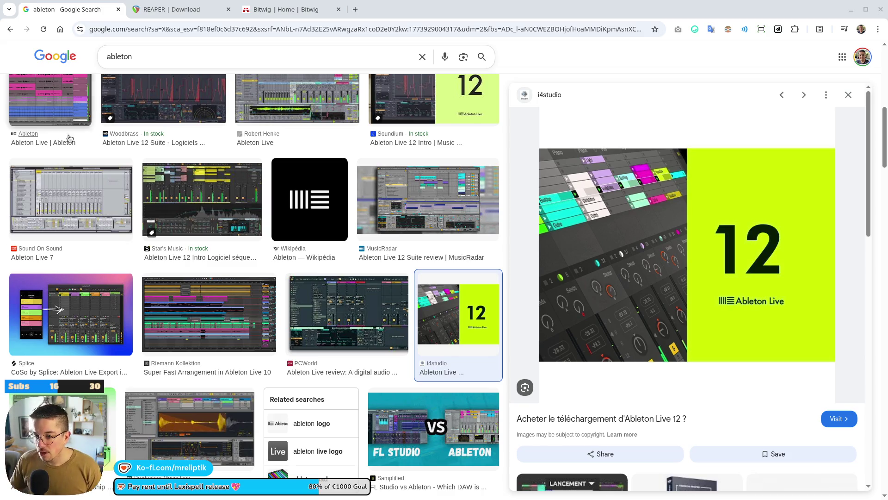
scroll(481, 90, up, 6)
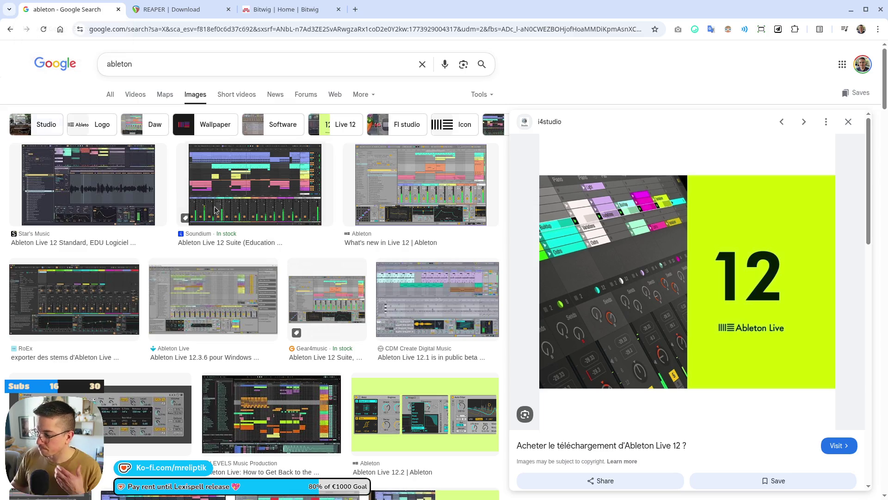
- Preview the Soundium Ableton Live 12 Suite listing (€299.00) and scroll down the image results
click(280, 172)
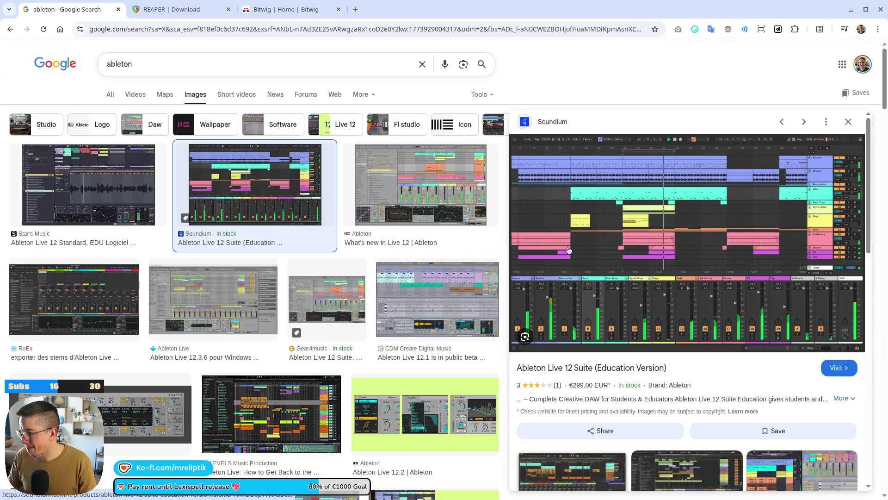
scroll(225, 288, down, 15)
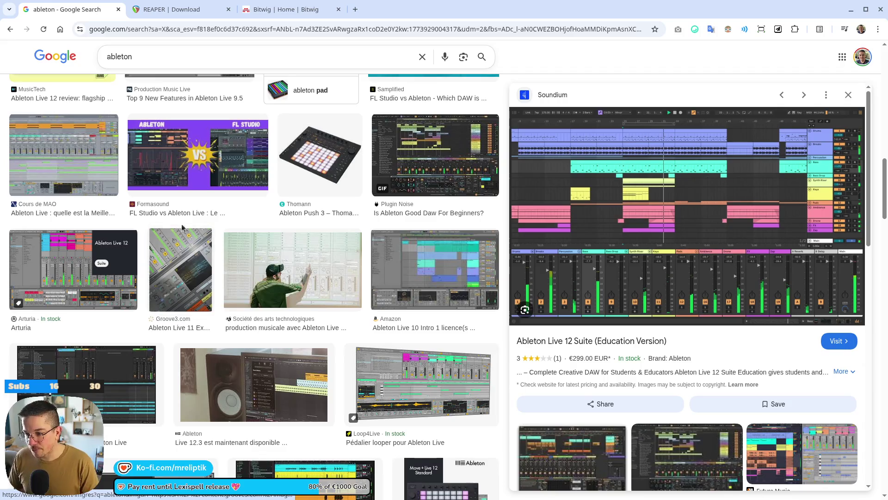
scroll(200, 298, down, 10)
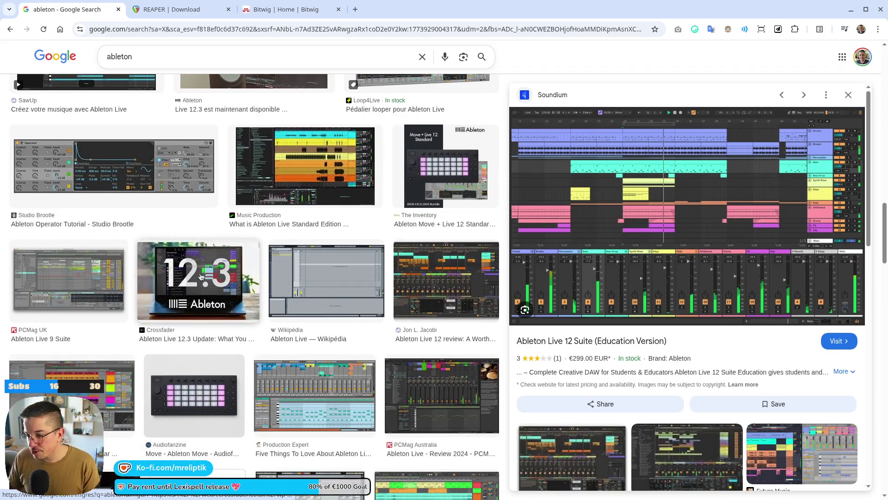
scroll(213, 259, down, 12)
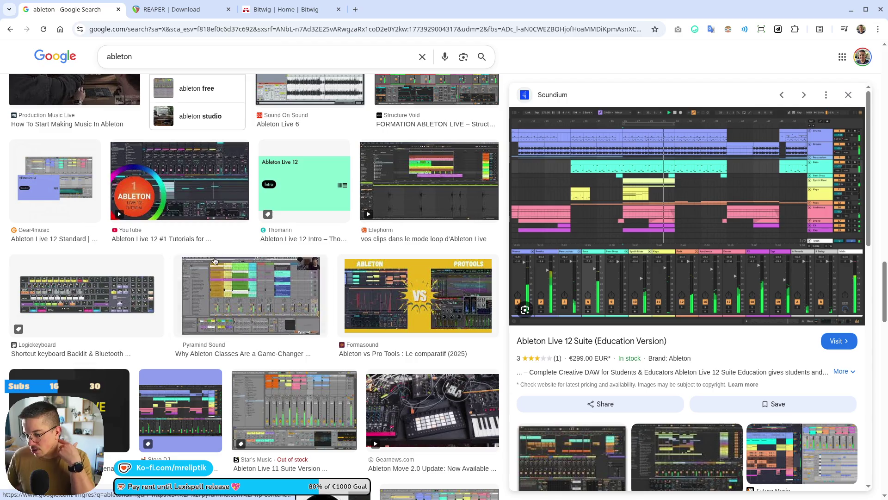
scroll(225, 316, down, 10)
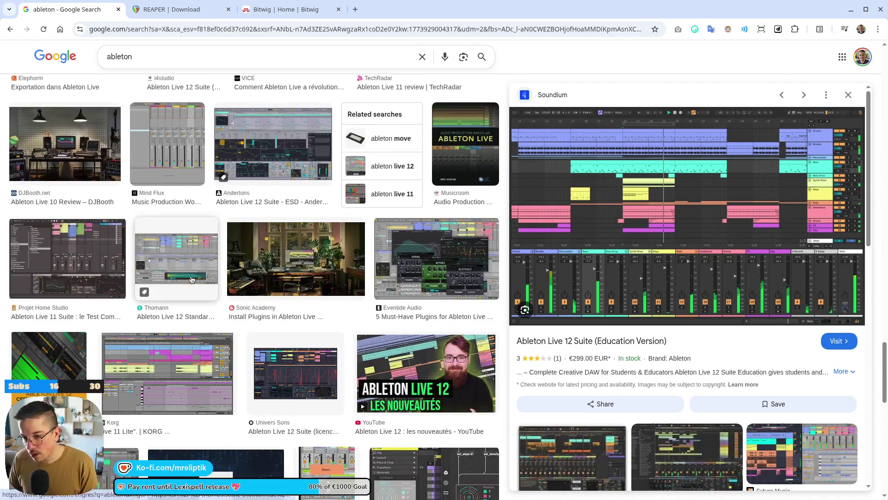
scroll(232, 336, down, 5)
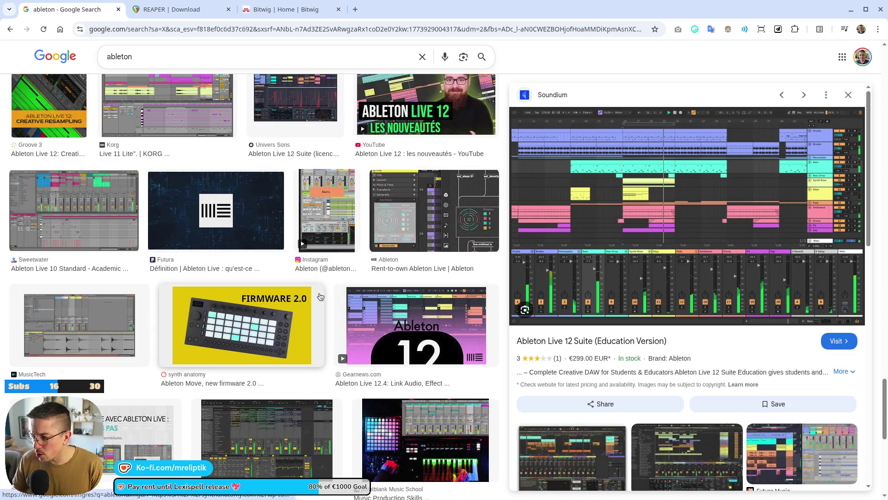
scroll(285, 276, down, 5)
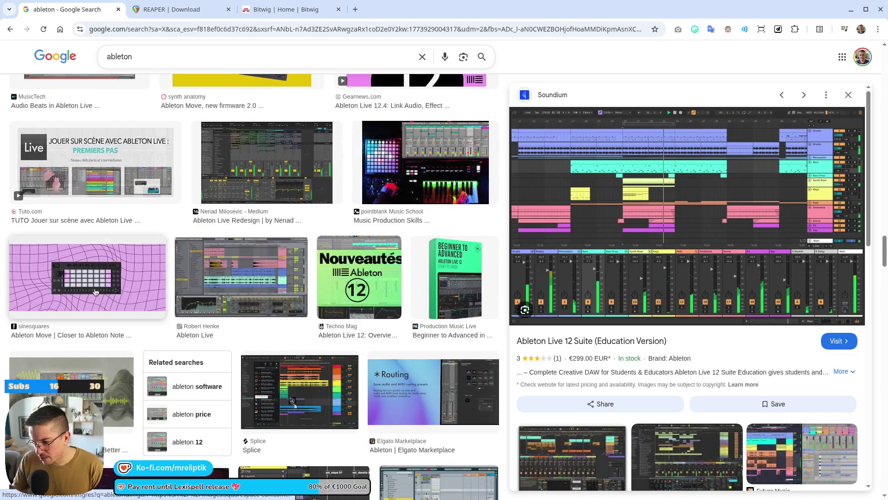
scroll(239, 288, down, 6)
- Close the ableton image search tab and bring up the Bitwig home page
scroll(238, 288, up, 3)
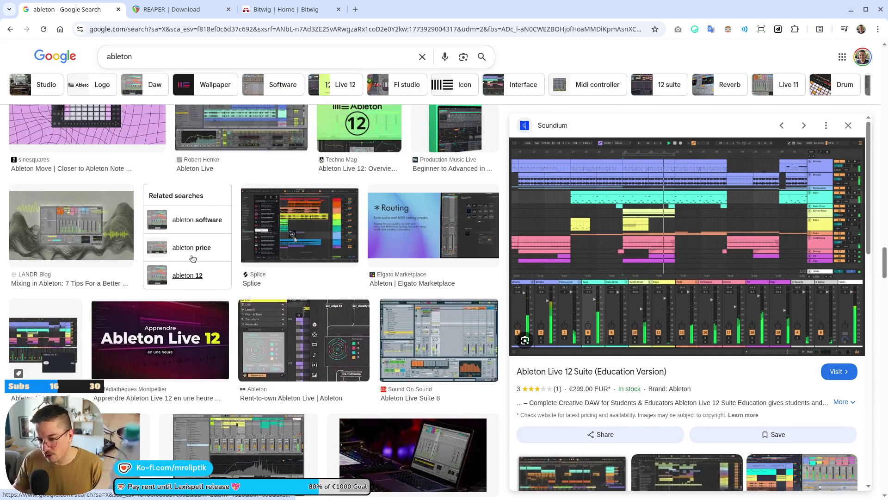
scroll(360, 198, down, 4)
scroll(210, 219, up, 10)
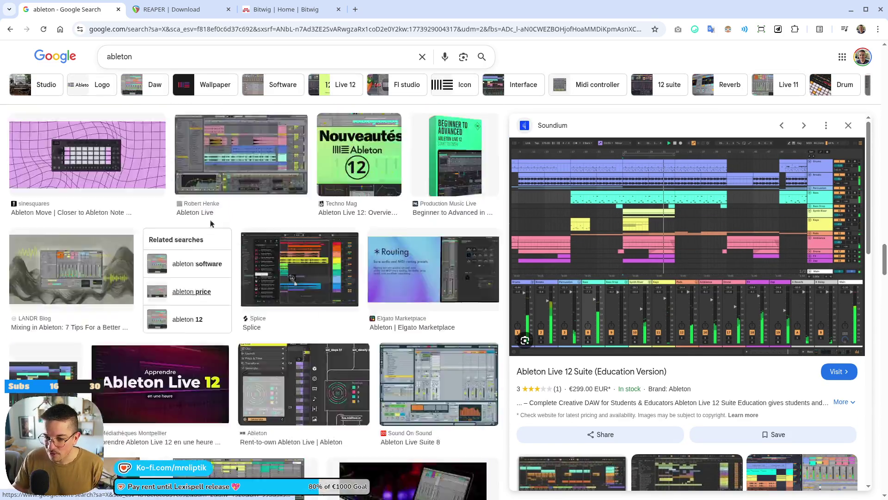
scroll(151, 237, down, 10)
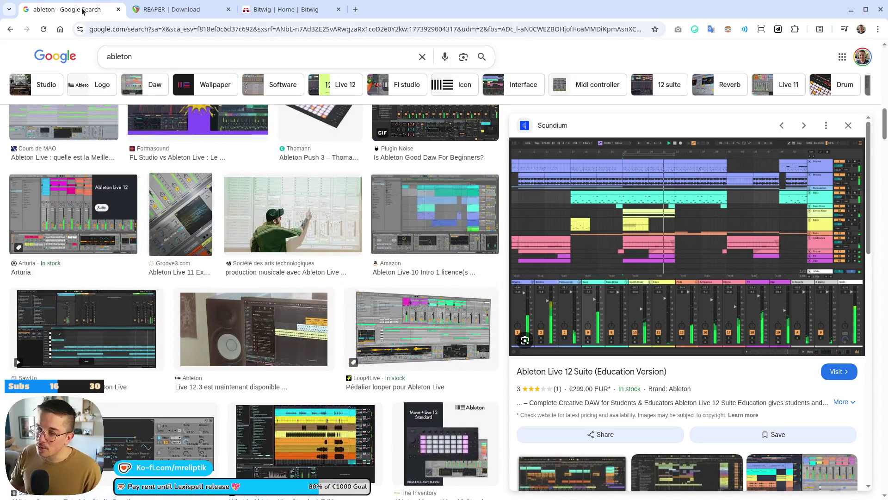
middle_click(82, 12)
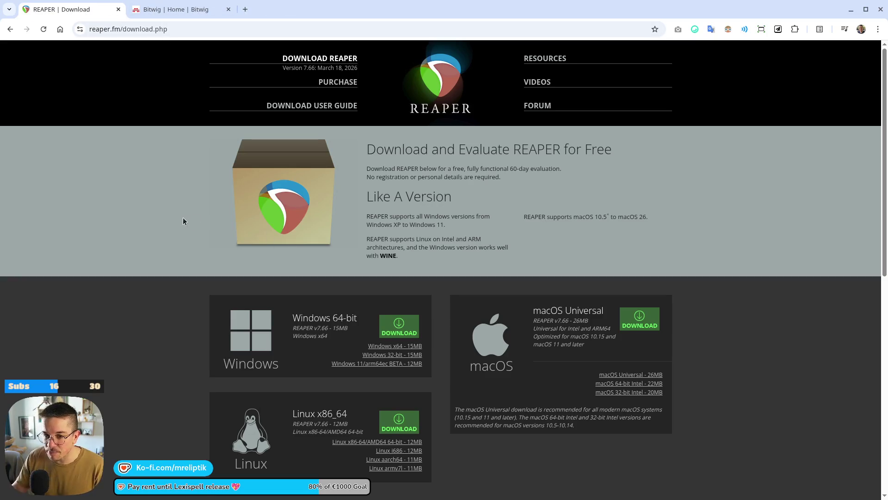
click(179, 11)
- Scroll down the Bitwig home page through The Grid section
scroll(162, 260, down, 2)
scroll(162, 260, down, 8)
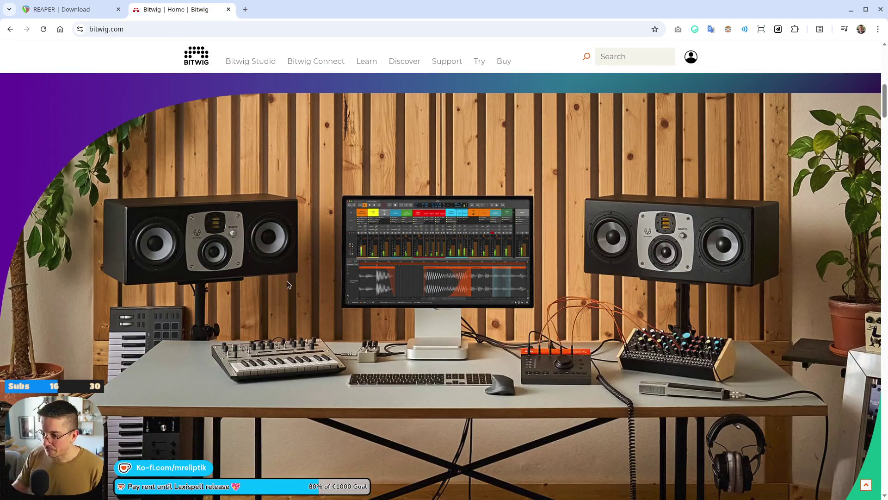
scroll(222, 266, down, 3)
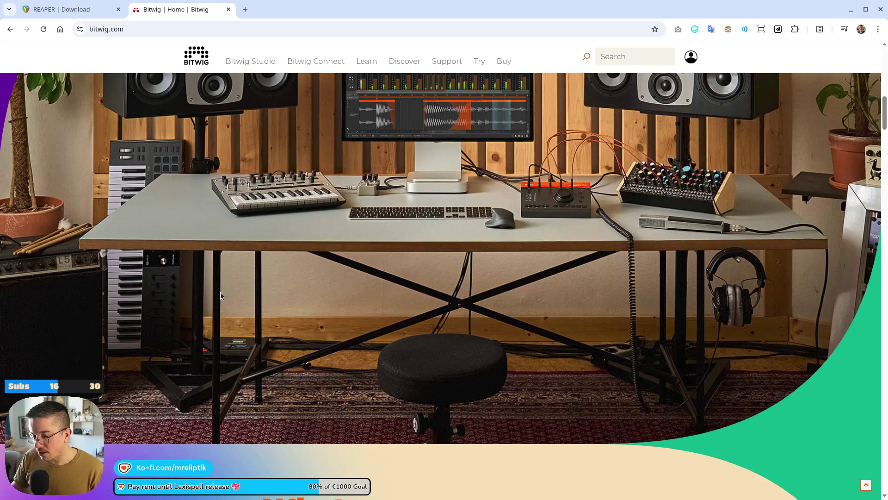
scroll(193, 234, down, 12)
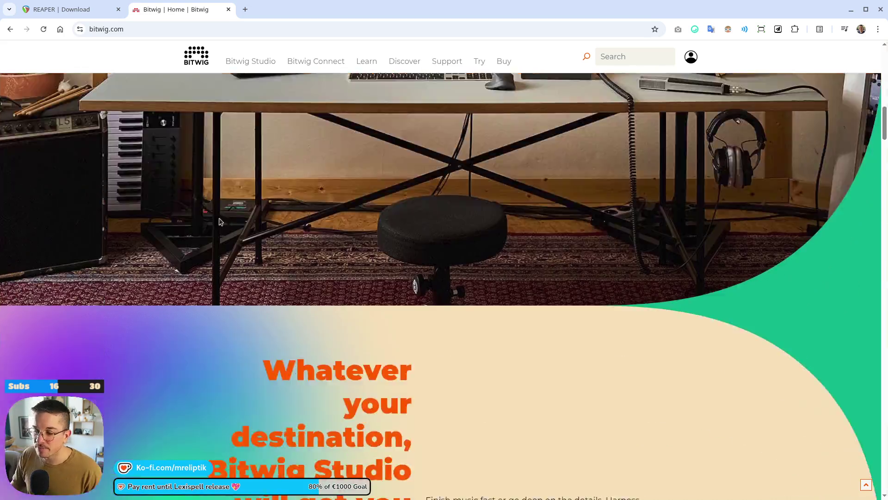
scroll(193, 297, up, 1)
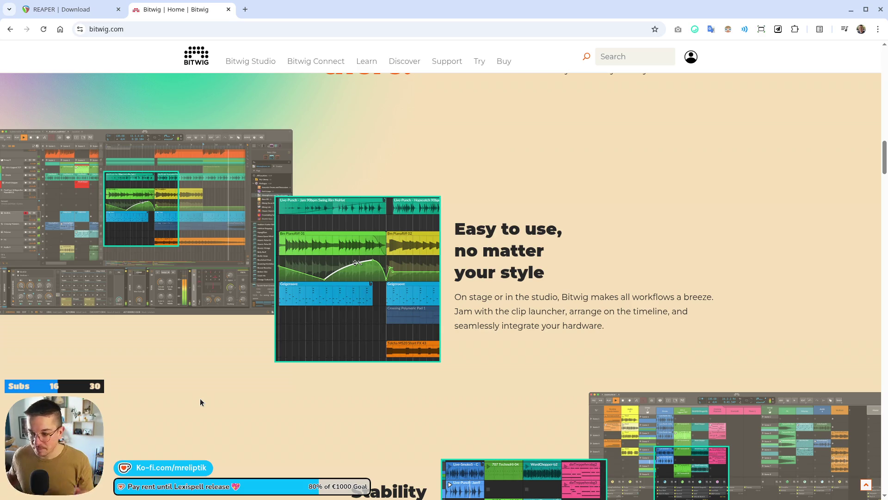
scroll(202, 384, up, 5)
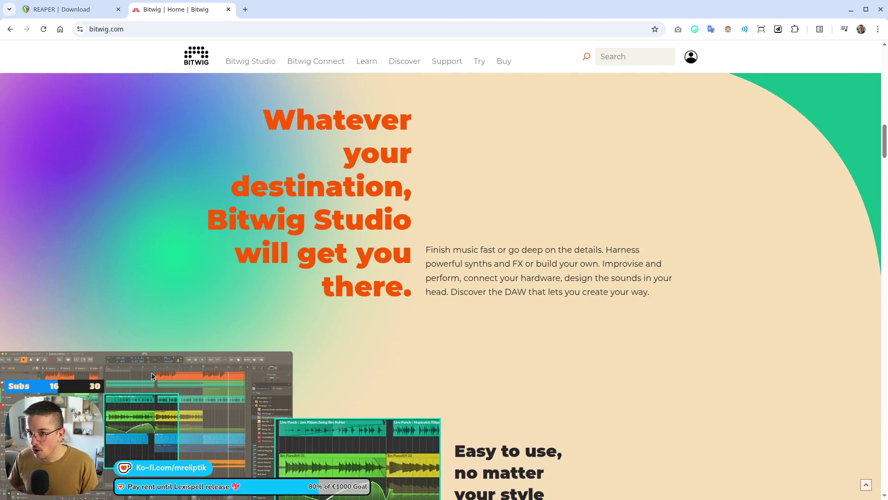
scroll(192, 240, down, 5)
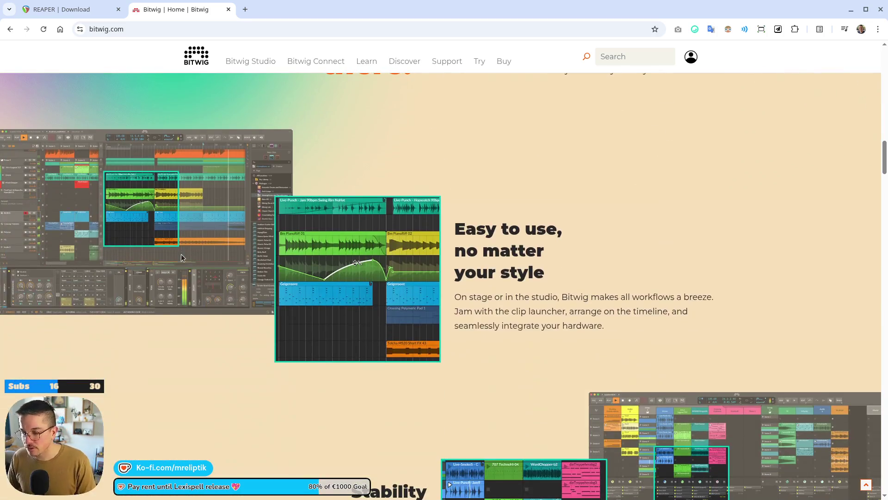
scroll(177, 343, down, 2)
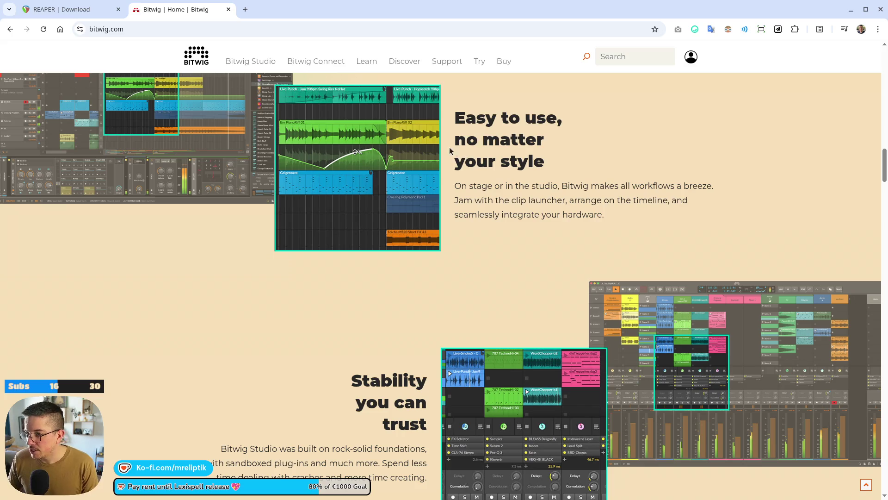
scroll(489, 177, up, 2)
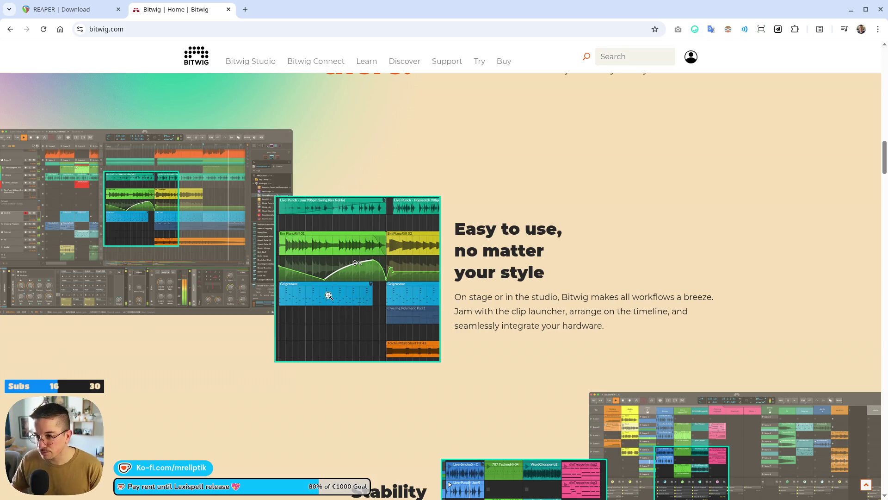
- Continue to the awards row and Discover The Bitwig Community, then open the Bitwig webshop
scroll(327, 291, down, 3)
scroll(326, 291, down, 2)
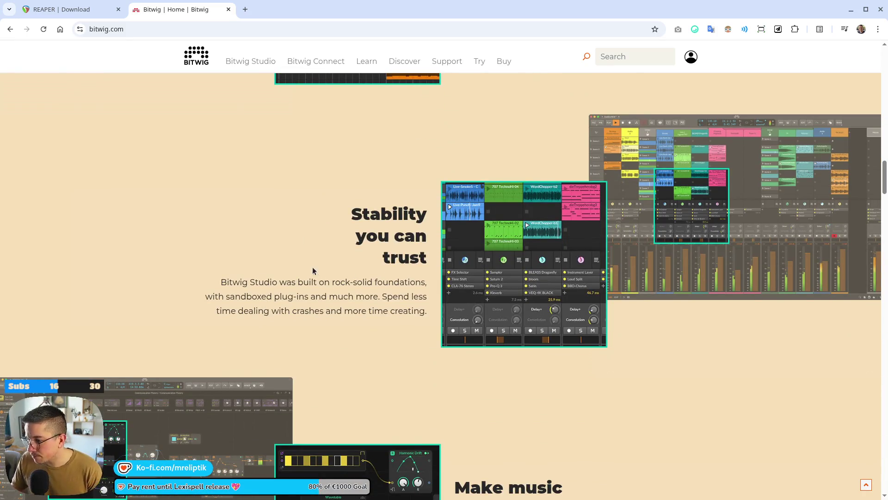
scroll(315, 262, down, 4)
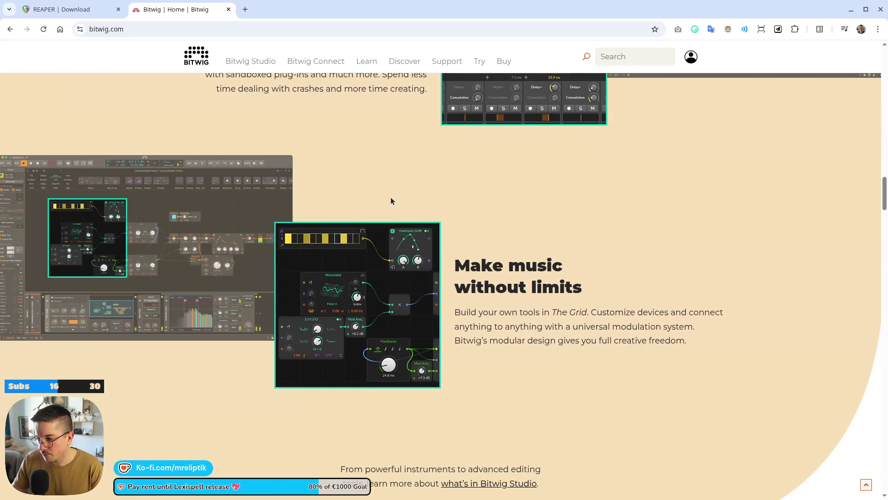
scroll(351, 254, down, 6)
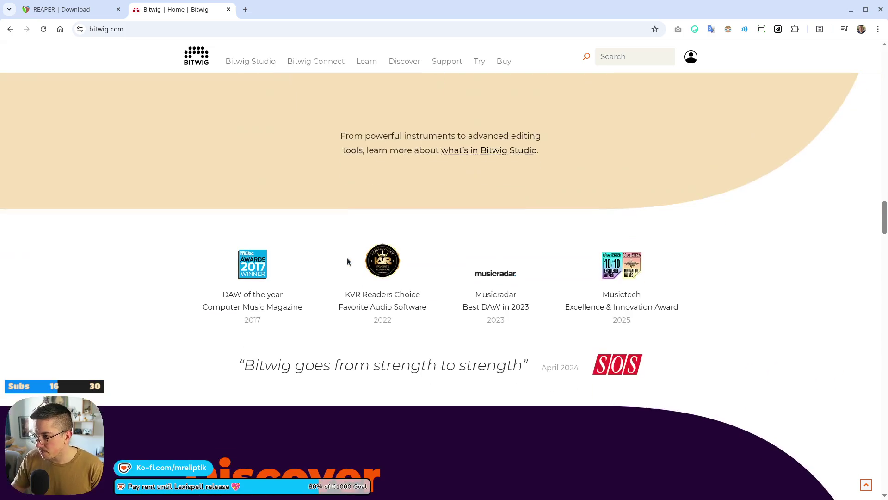
scroll(359, 249, down, 7)
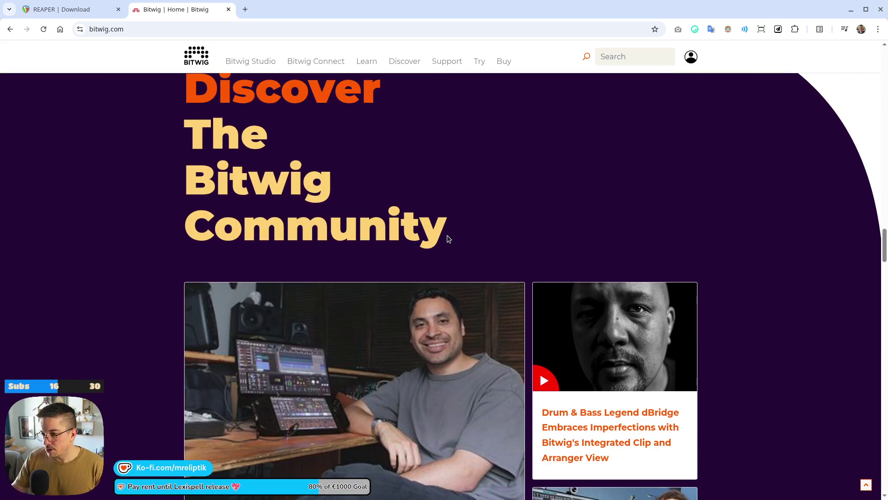
scroll(453, 194, down, 5)
scroll(450, 195, up, 1)
scroll(450, 194, up, 12)
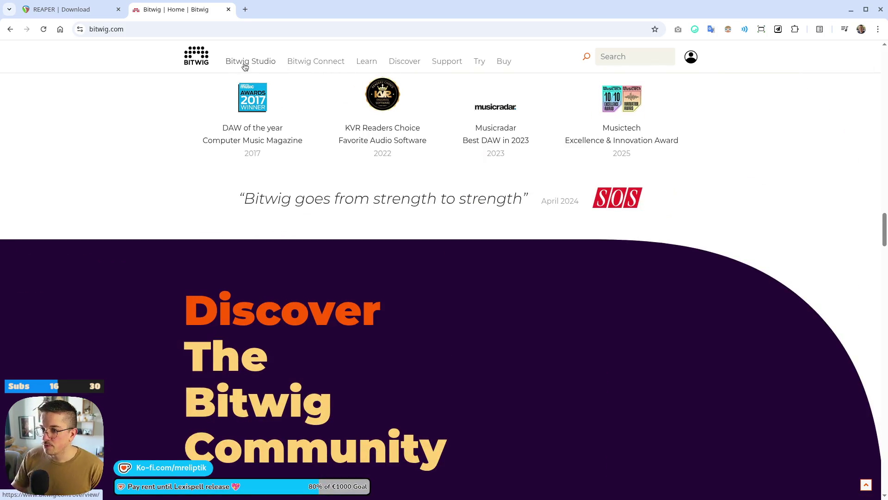
click(496, 63)
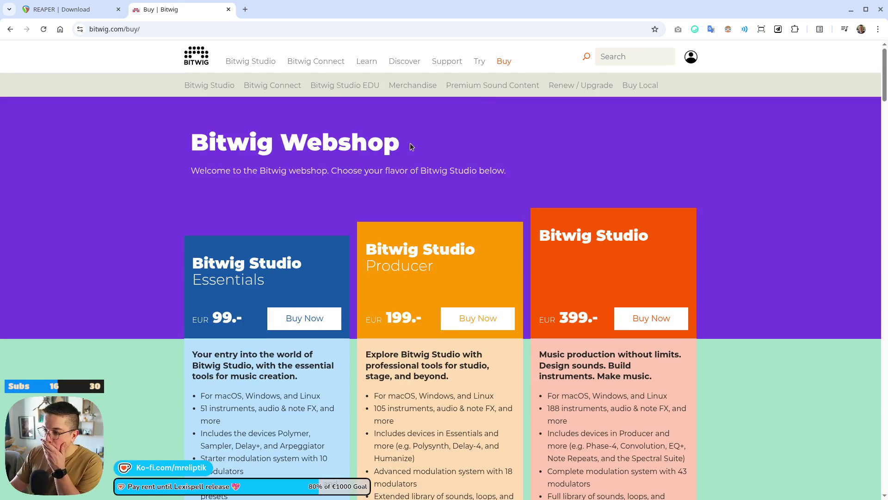
- Scroll the webshop comparing Essentials (EUR 99), Producer (EUR 199) and Studio (EUR 399) plus hardware
scroll(471, 246, down, 3)
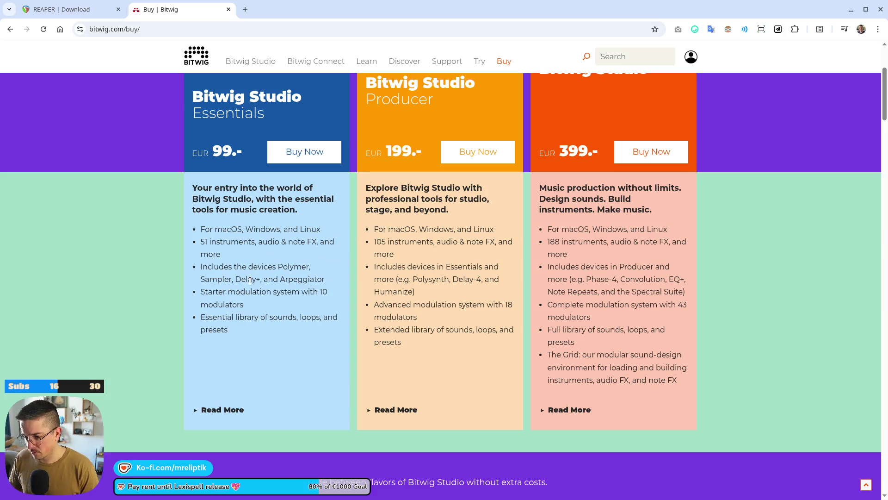
scroll(278, 287, down, 3)
scroll(316, 280, up, 5)
scroll(315, 278, up, 1)
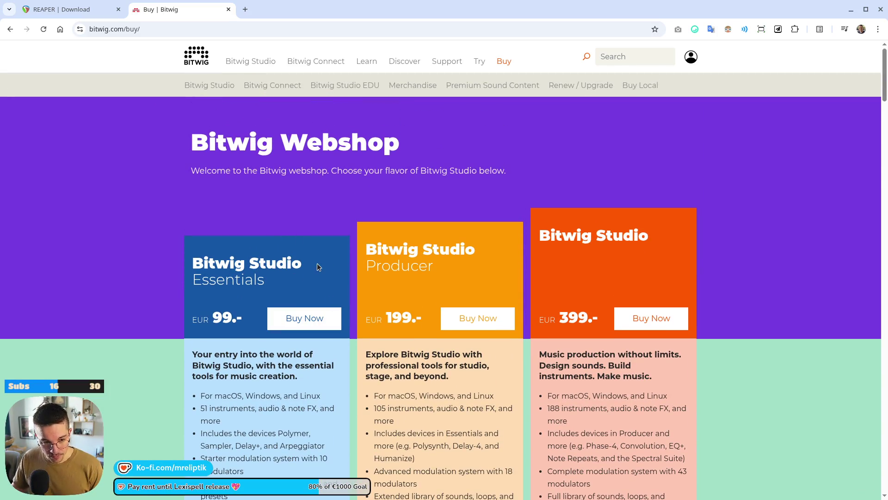
scroll(314, 258, down, 7)
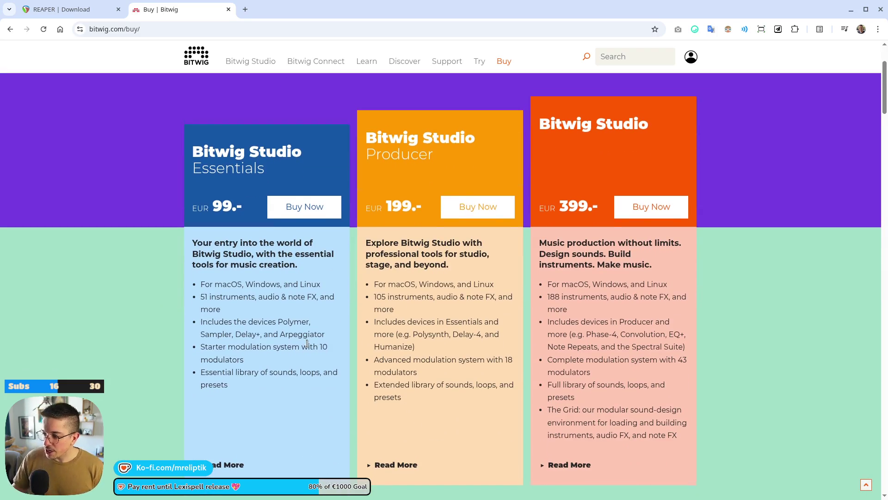
scroll(237, 327, down, 12)
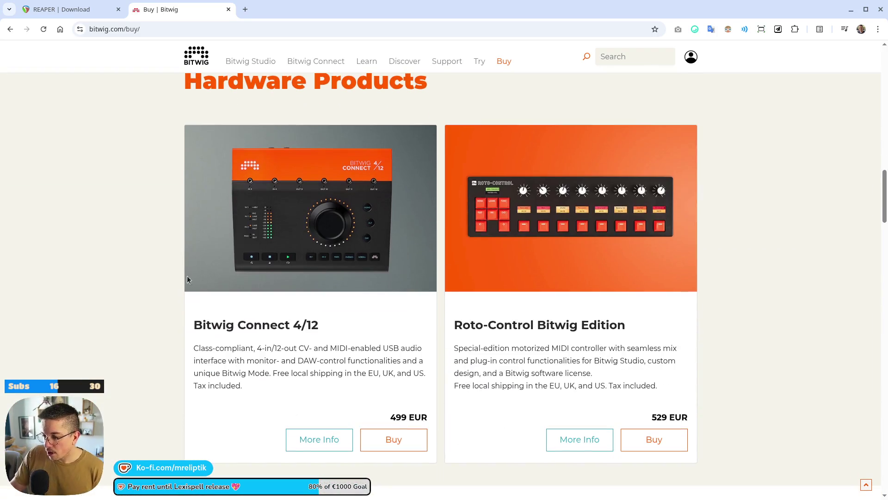
scroll(160, 236, up, 19)
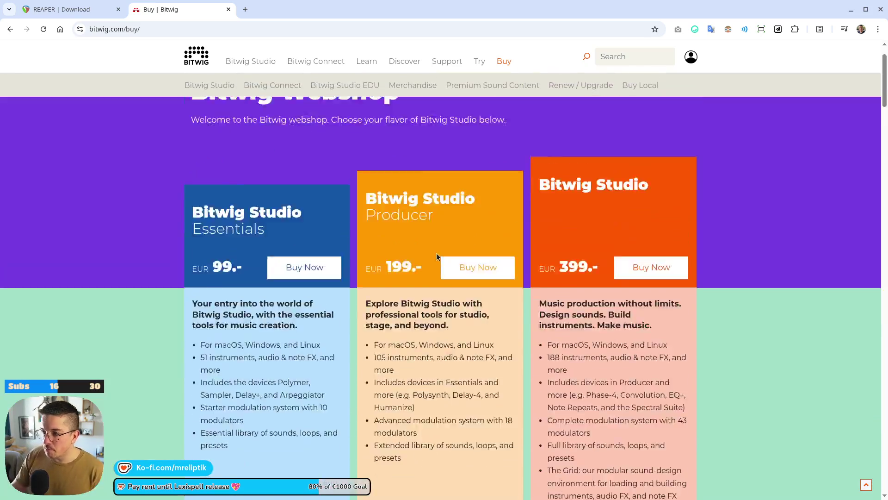
scroll(395, 232, down, 3)
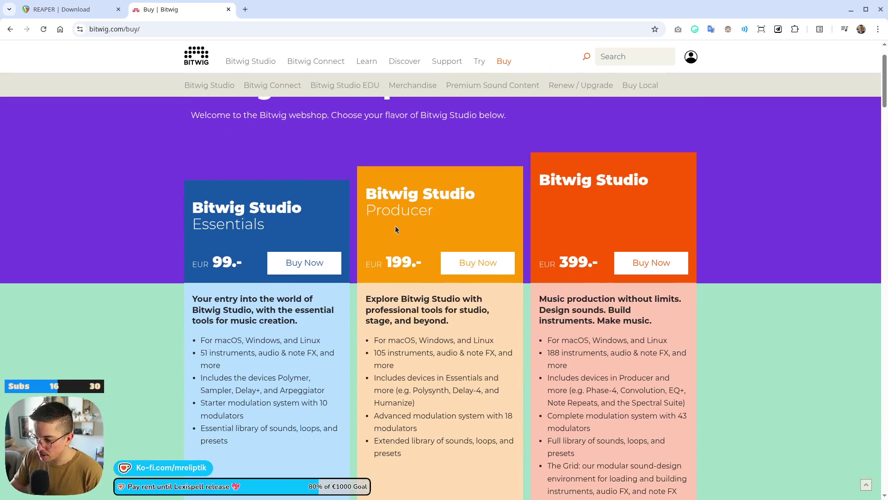
scroll(139, 297, up, 3)
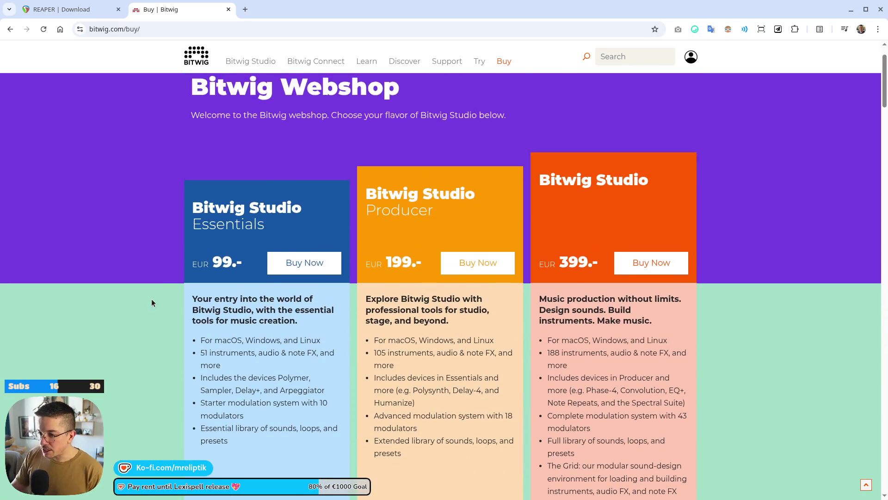
scroll(167, 279, down, 1)
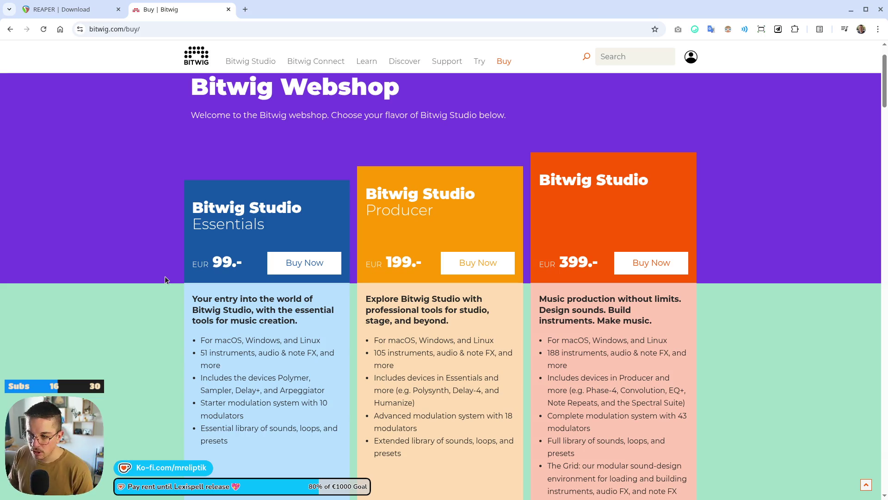
scroll(88, 269, up, 2)
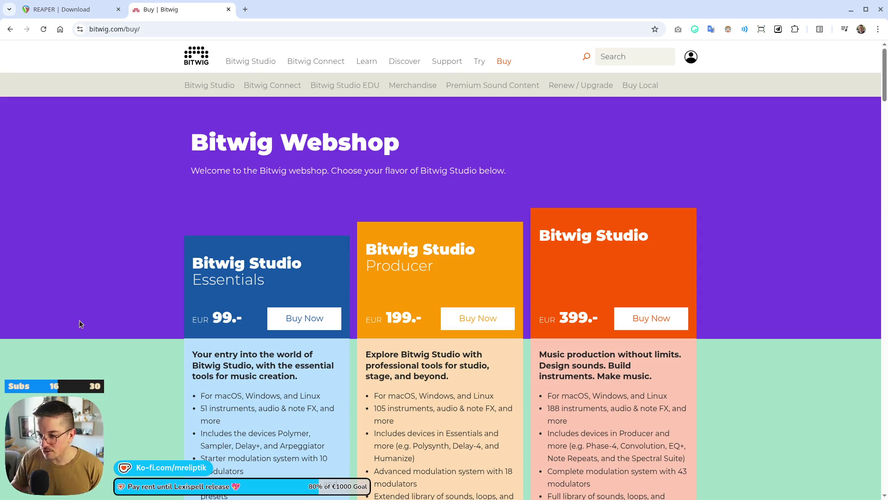
- Take a last look at the webshop editions and close the Buy | Bitwig tab with Ctrl+W
scroll(195, 280, down, 10)
scroll(183, 294, up, 10)
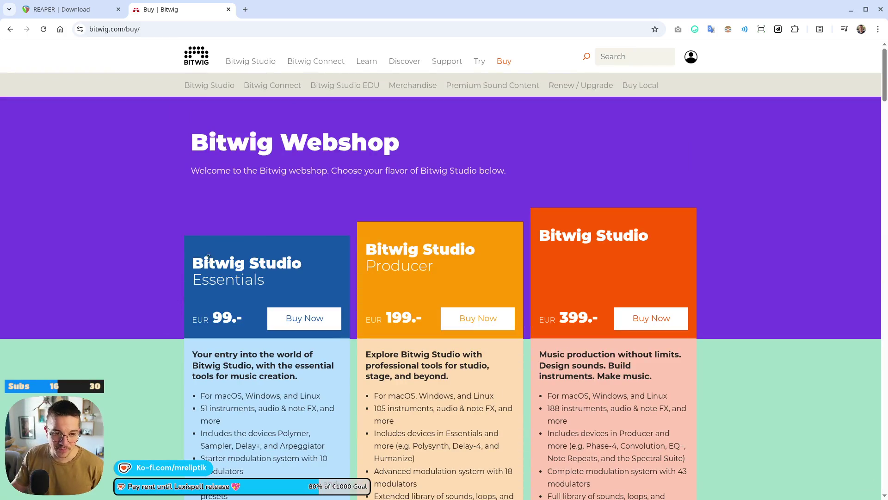
key(ctrl+w)
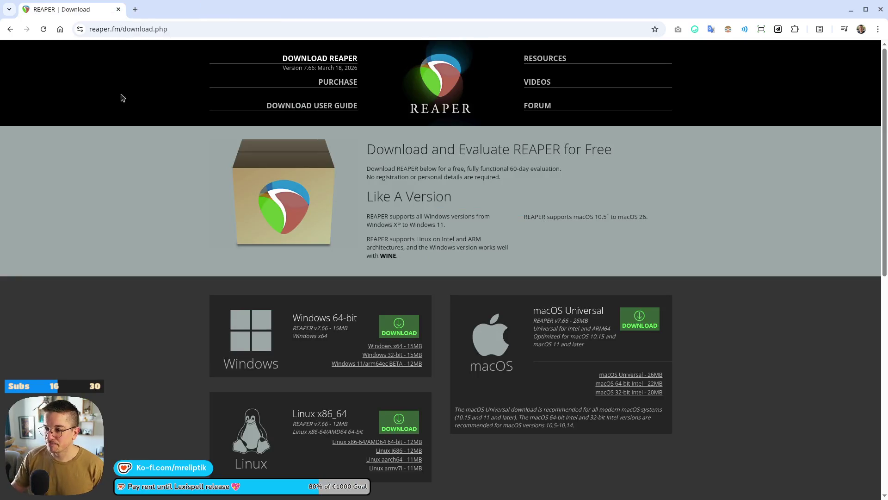
- Briefly scroll the REAPER 7.66 download page, then switch back to the Godot editor
scroll(167, 269, down, 1)
scroll(167, 269, down, 15)
scroll(167, 278, up, 15)
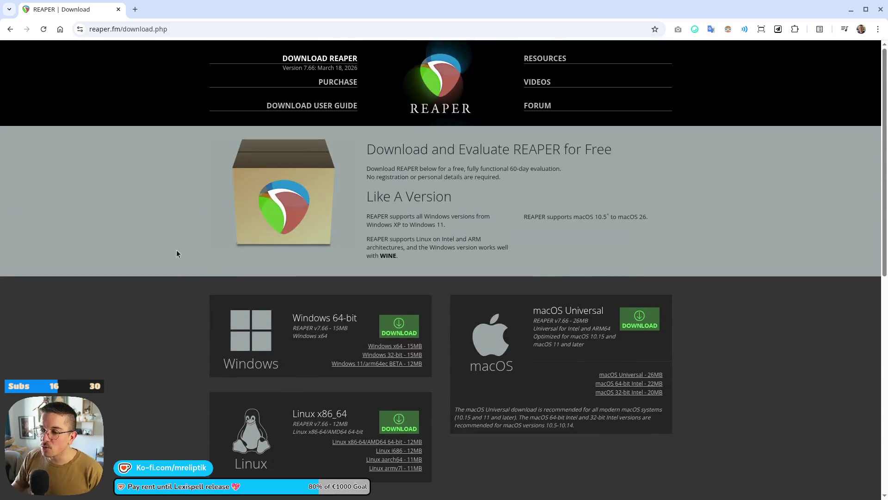
scroll(166, 251, down, 1)
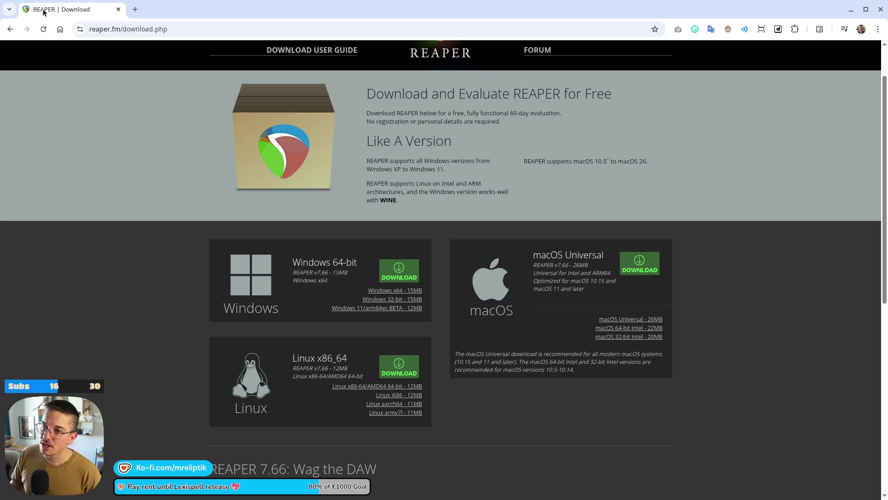
key(alt+Tab)
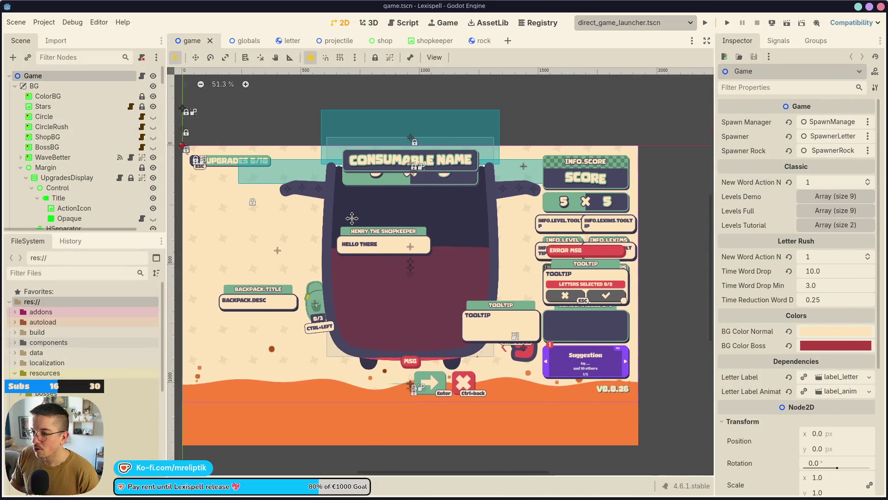
scroll(347, 218, right, 2)
scroll(383, 267, left, 2)
scroll(384, 267, up, 1)
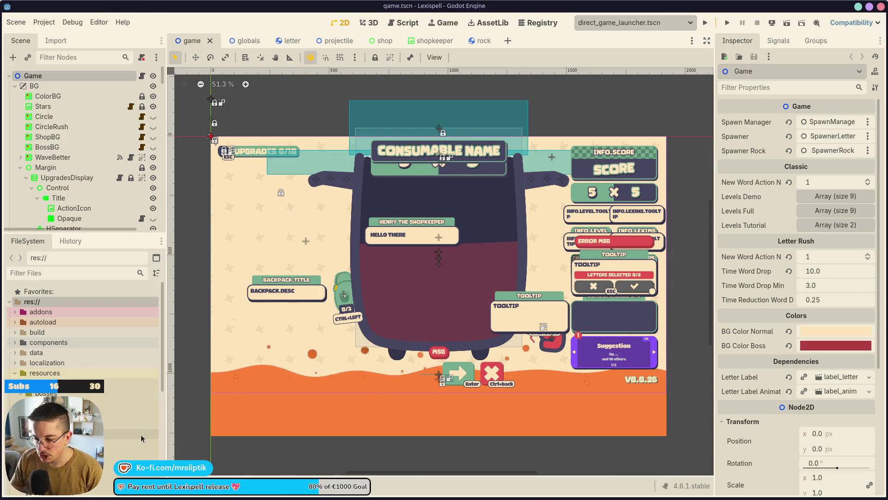
mouse_move(141, 499)
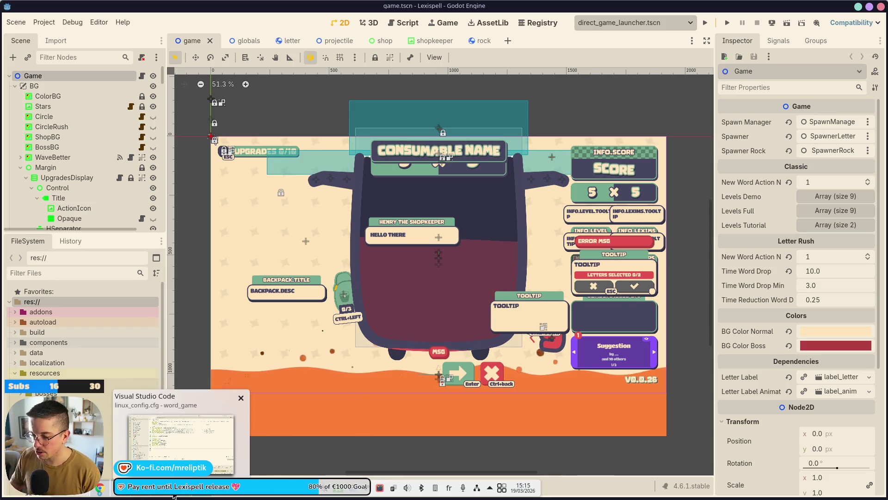
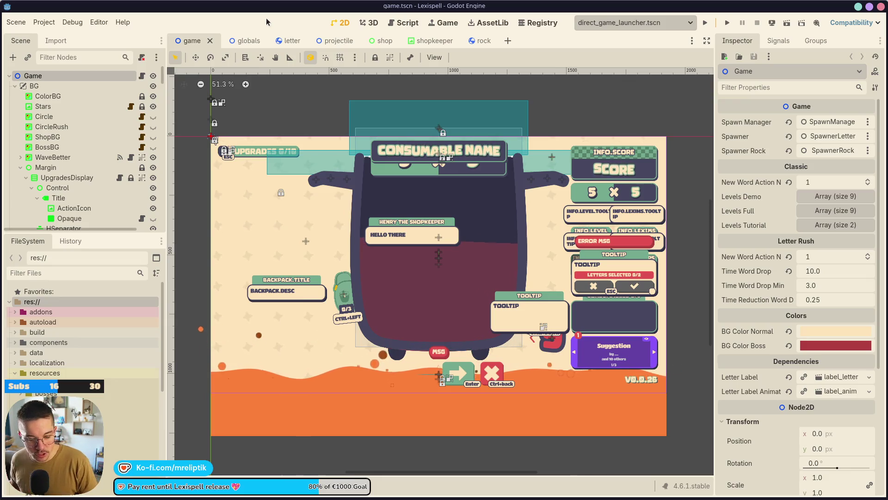
- Move the treadmill stats window aside, then close it and confirm
mouse_move(277, 499)
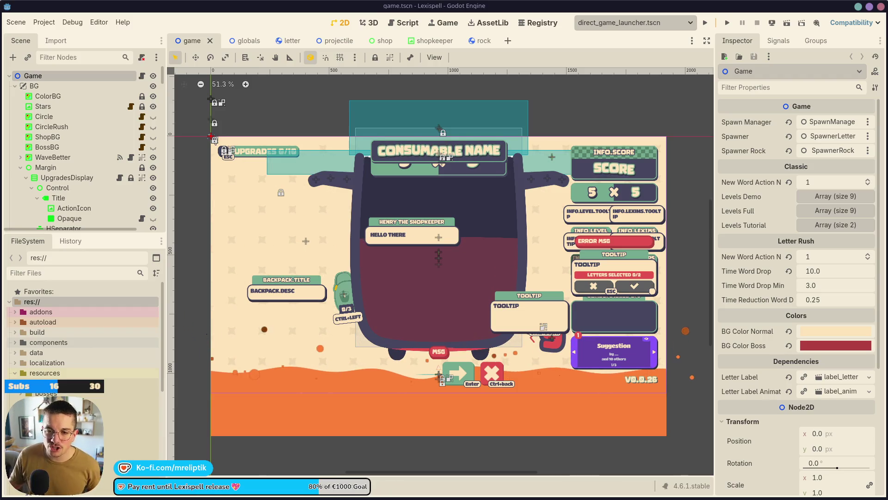
mouse_move(500, 173)
mouse_down()
mouse_move(387, 173)
mouse_move(532, 231)
mouse_move(280, 352)
mouse_move(359, 213)
mouse_up()
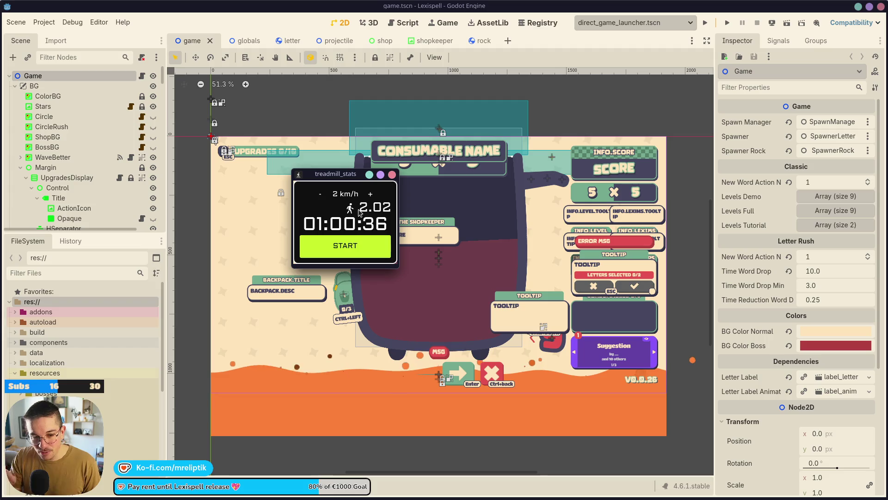
click(392, 175)
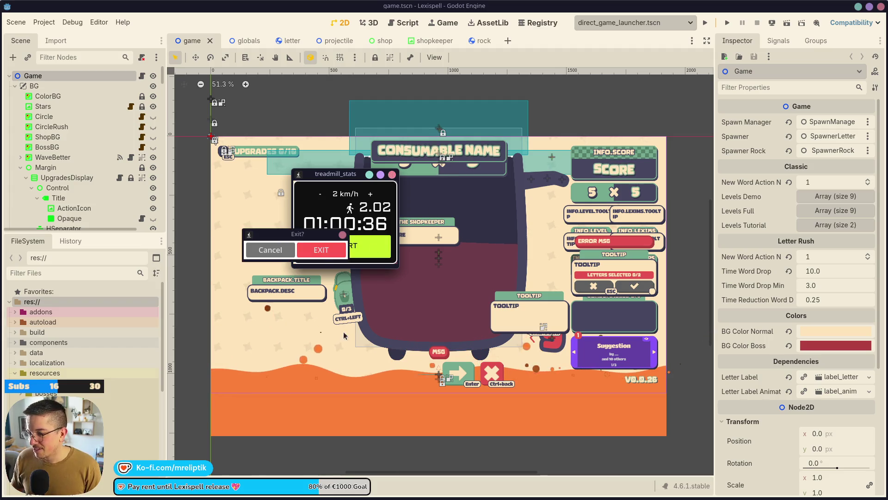
click(323, 250)
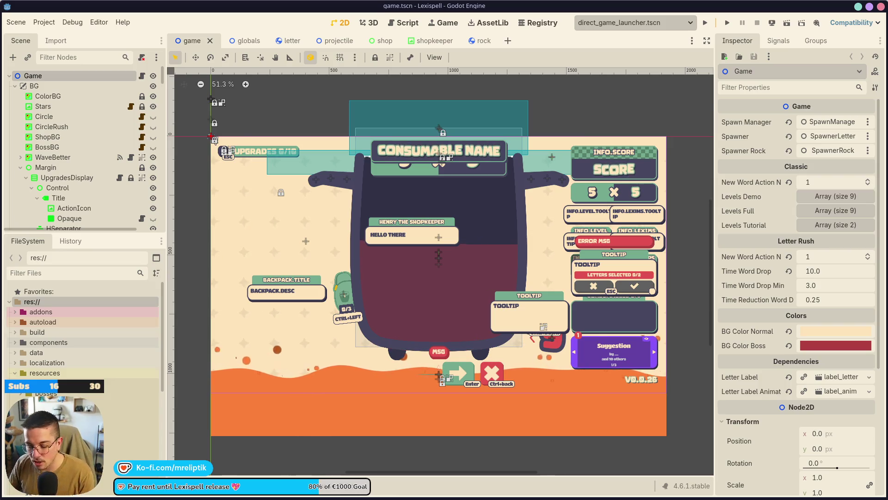
- Raise the system volume to 20%
key(XF86AudioLowerVolume)
key(XF86AudioRaiseVolume)
key(XF86AudioRaiseVolume)
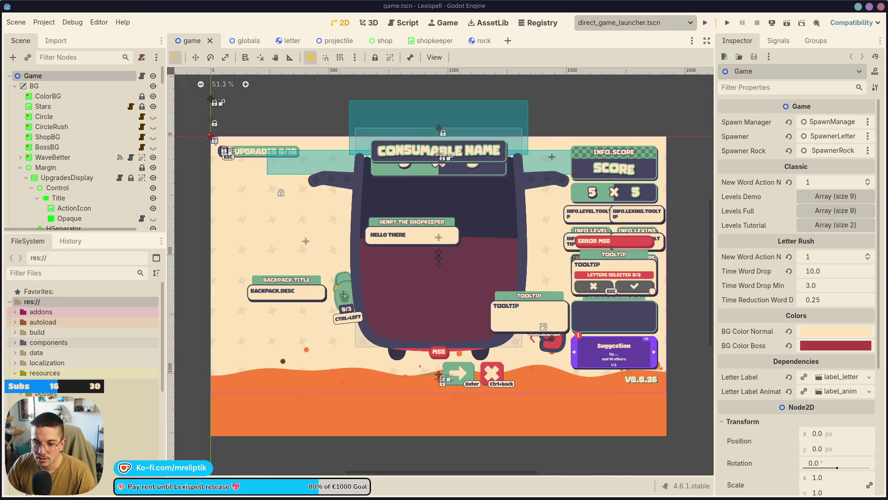
key(XF86AudioLowerVolume)
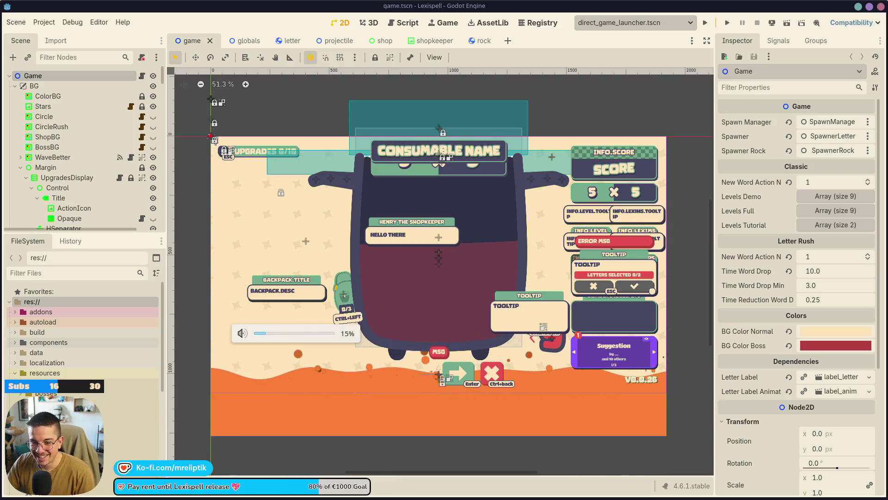
key(XF86AudioRaiseVolume)
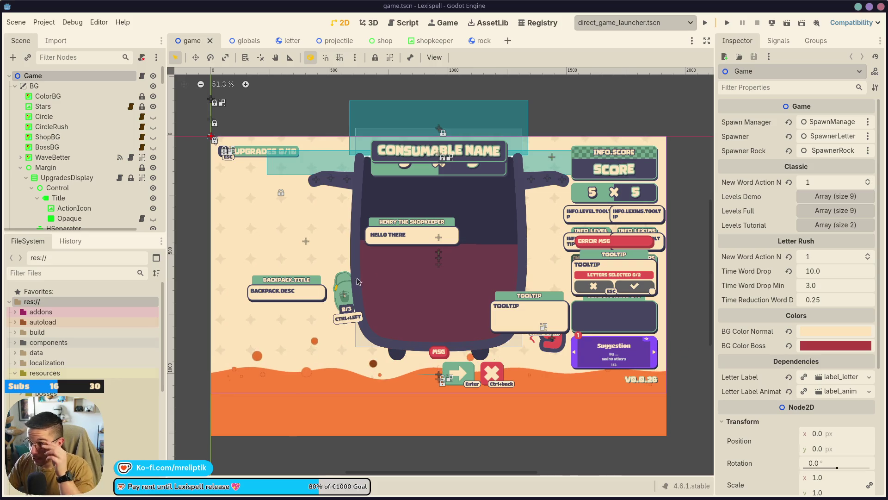
- Open the shopkeeper scene tab, briefly peeking at the shop scene
click(429, 41)
click(365, 40)
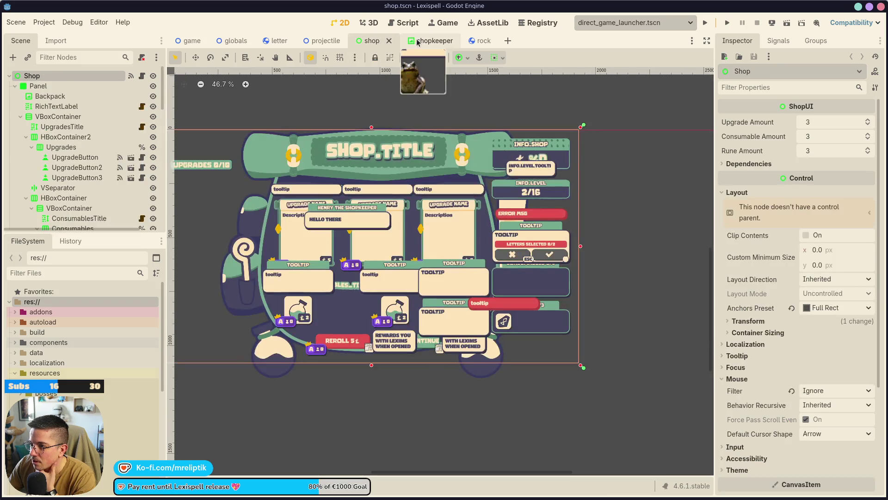
click(419, 41)
scroll(391, 321, up, 10)
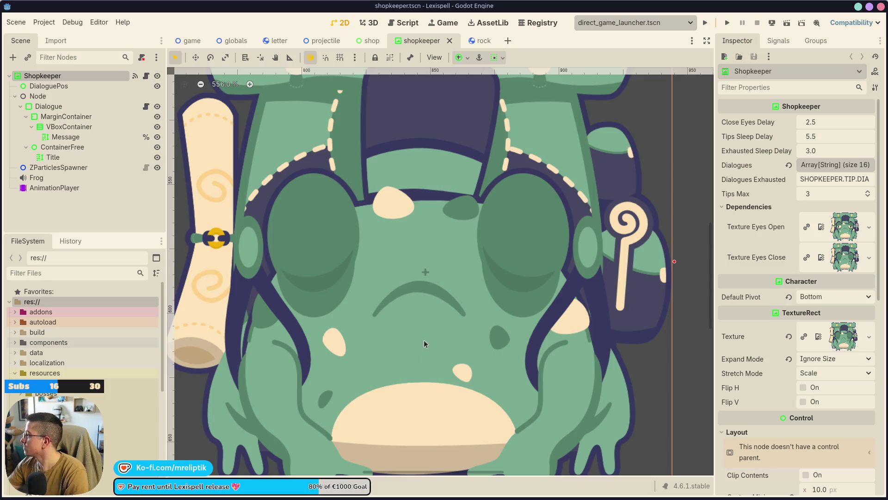
- Run the shopkeeper scene as a game, then return to the Godot editor
click(771, 23)
click(786, 23)
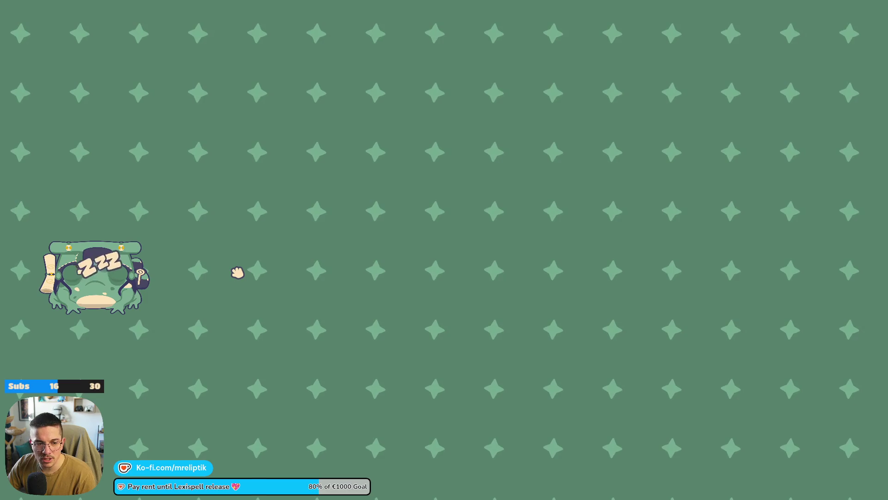
key(alt+Tab)
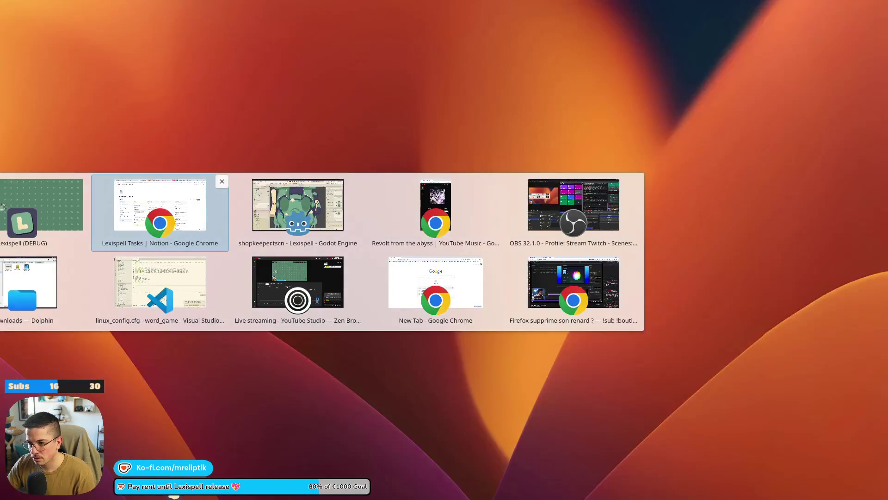
click(299, 207)
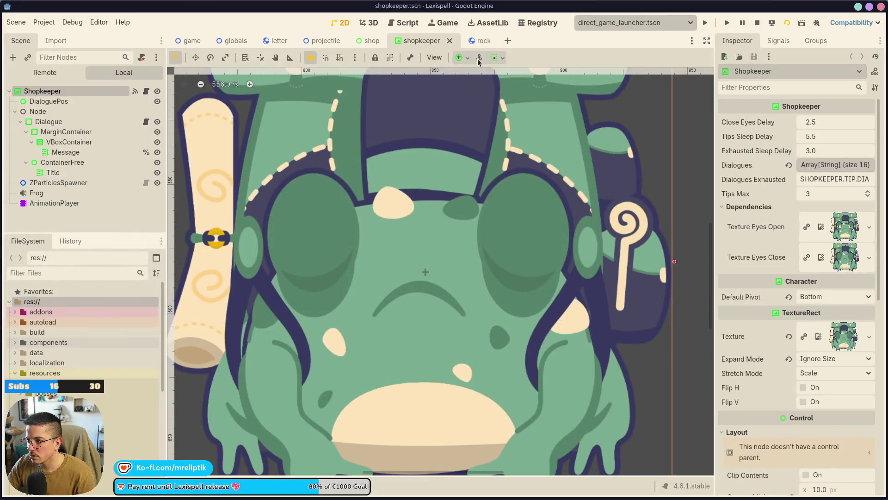
- Turn on Embed Game on Next Play and relaunch the scene past the Lexispell splash
click(434, 24)
click(443, 57)
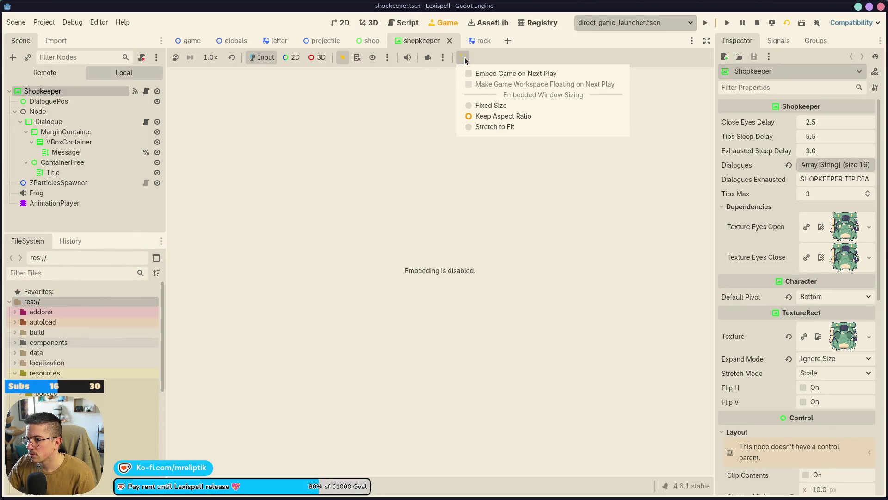
click(491, 74)
click(758, 23)
key(F5)
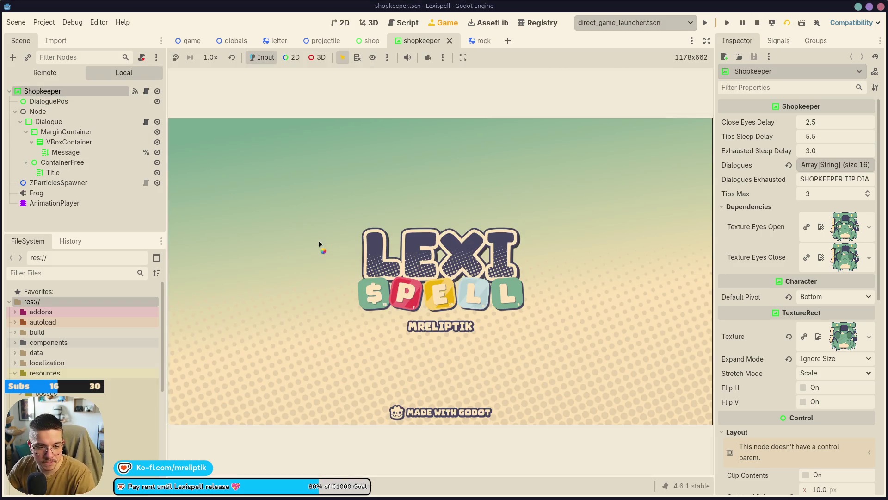
click(411, 353)
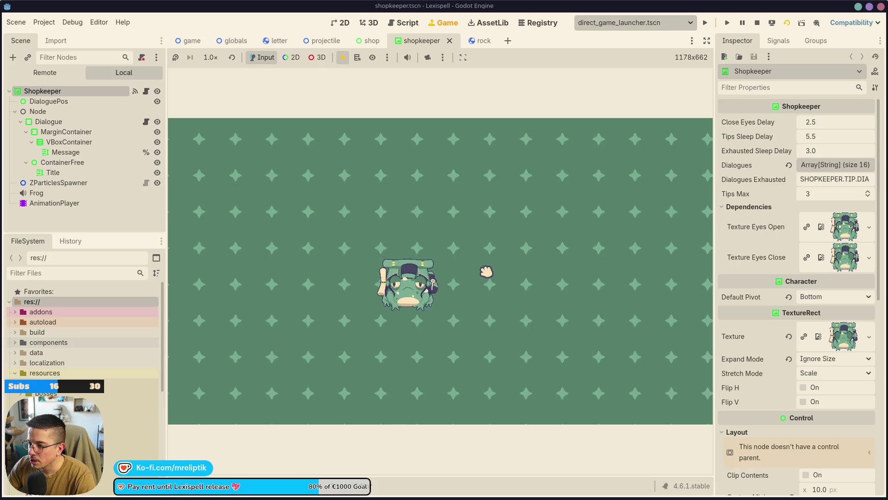
- Enable camera override on the embedded game, checking the 2D editor and coming back
click(287, 60)
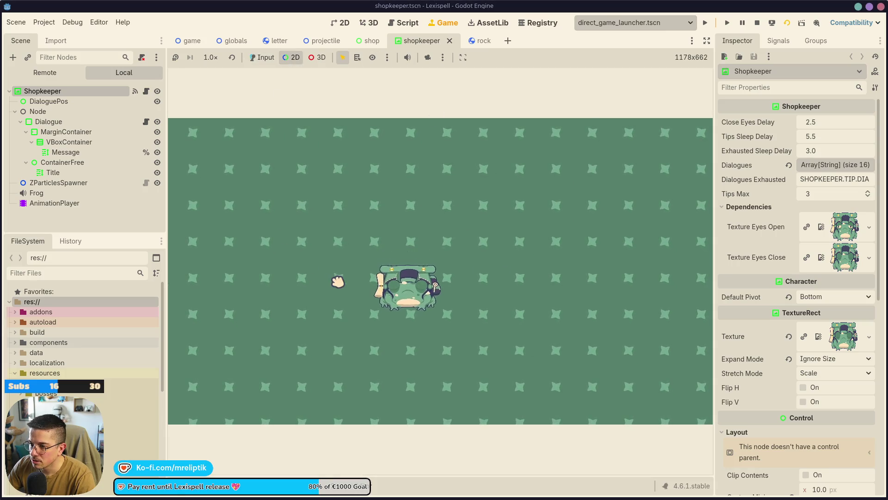
click(262, 58)
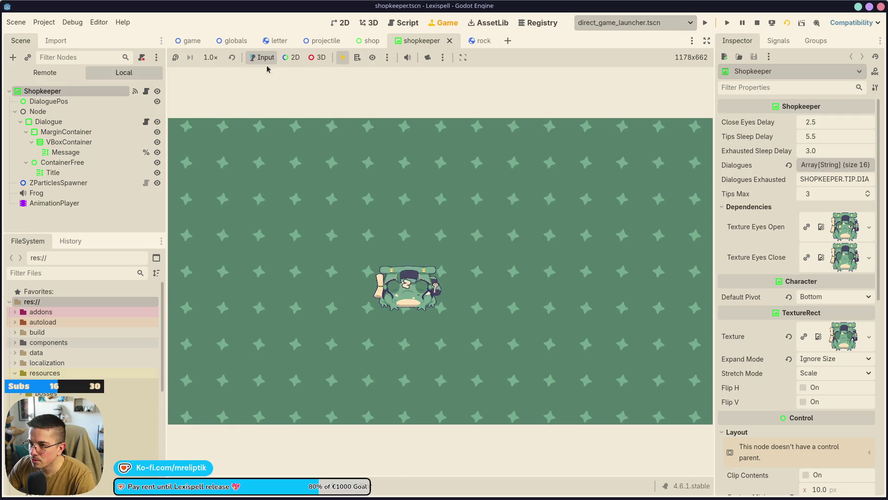
click(428, 57)
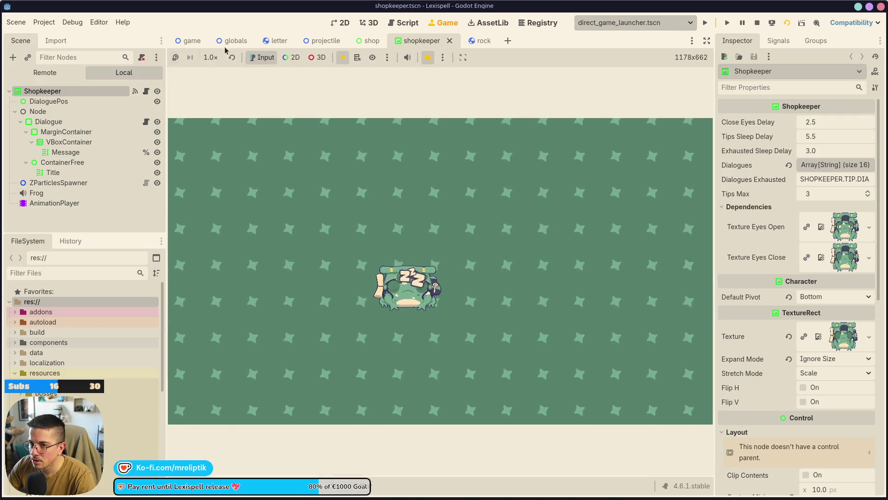
key(ctrl+F1)
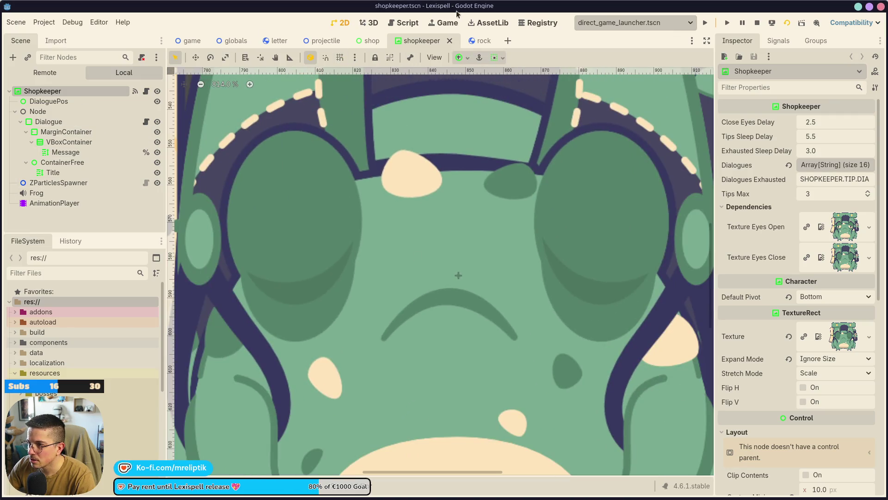
key(ctrl+F4)
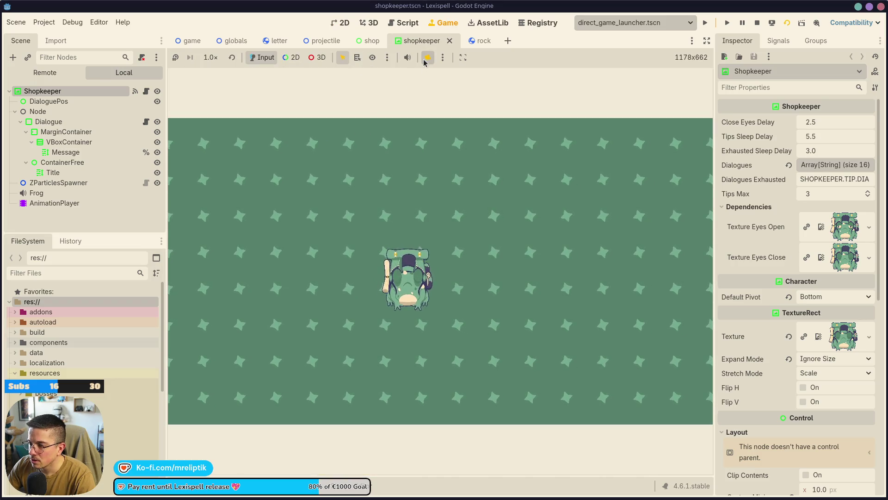
scroll(462, 303, up, 5)
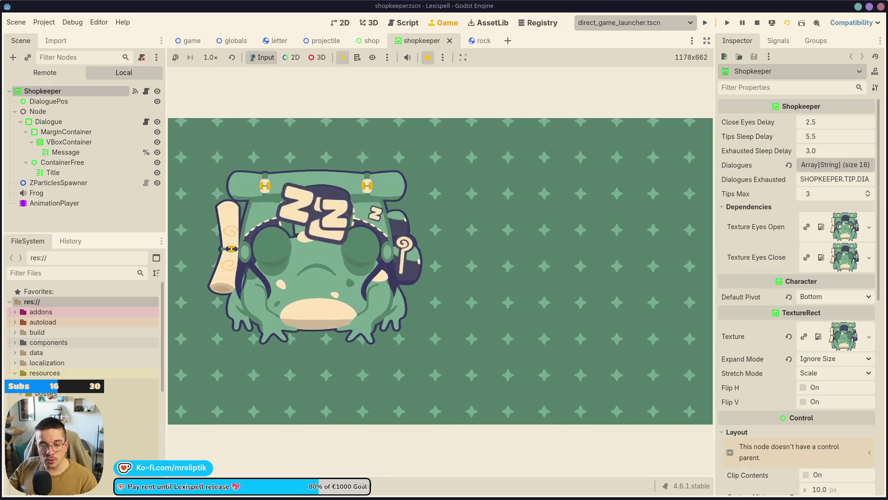
key(alt+Tab)
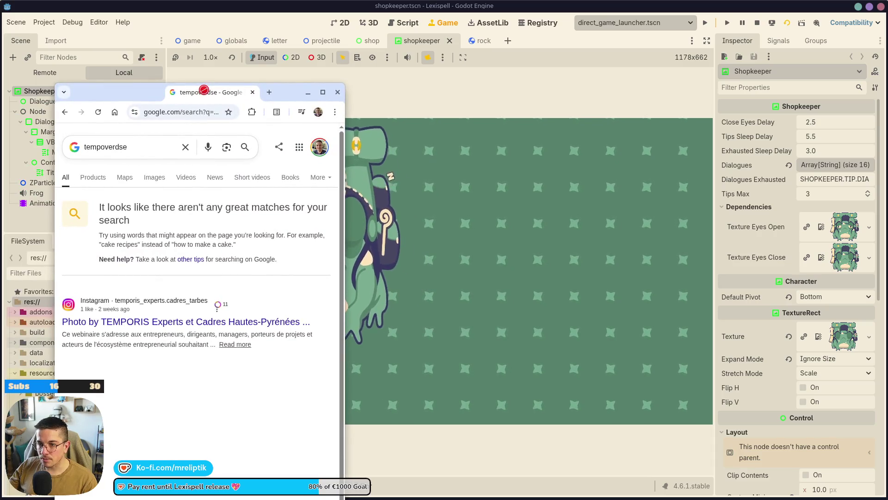
- Correct the Google search to 'steam' and open the Welcome to Steam result
click(114, 147)
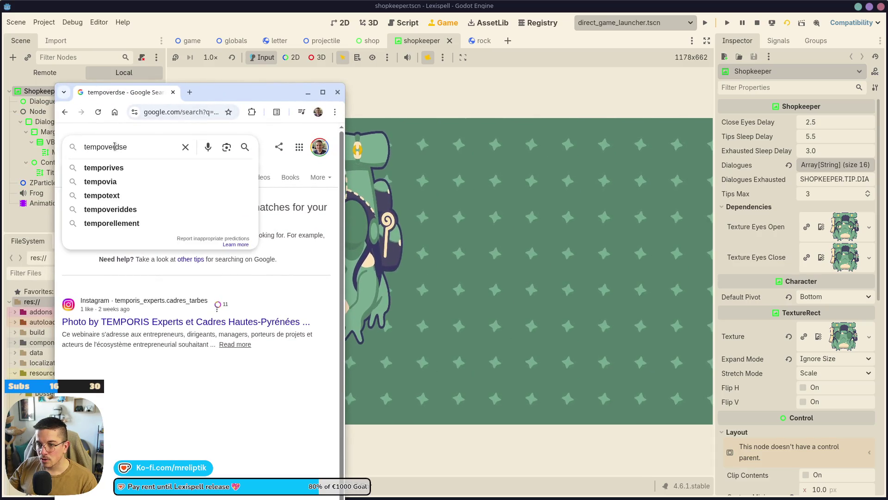
text(o)
key(Return)
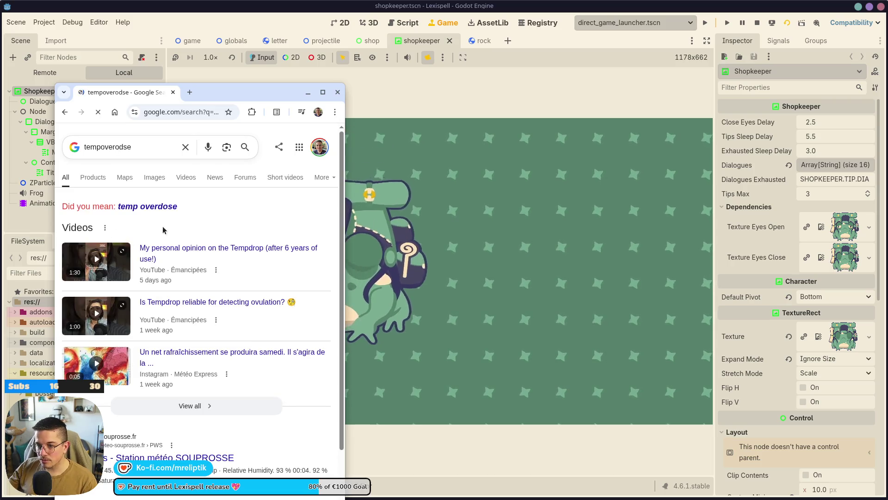
scroll(167, 212, down, 3)
click(162, 134)
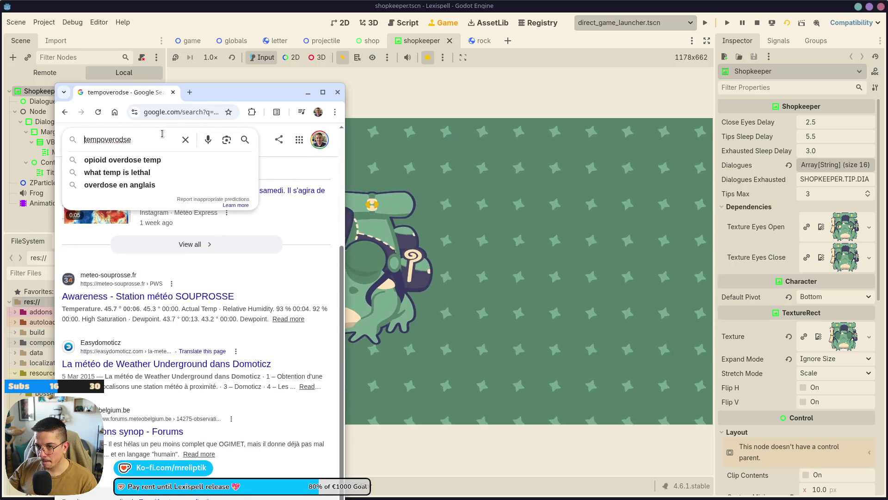
key(Home)
text(se steam)
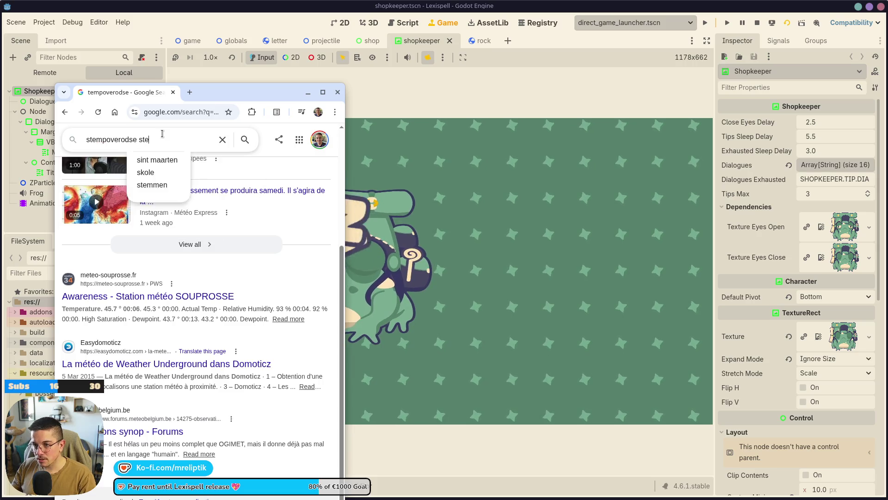
key(Return)
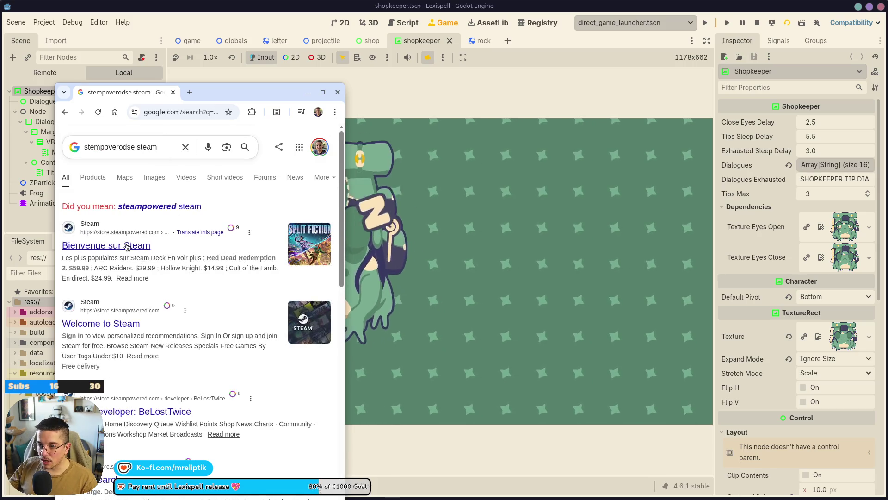
click(121, 324)
- Maximize the browser and search the Steam store for 'tempoverdose', opening its page
drag(265, 92, 367, 87)
double_click(366, 87)
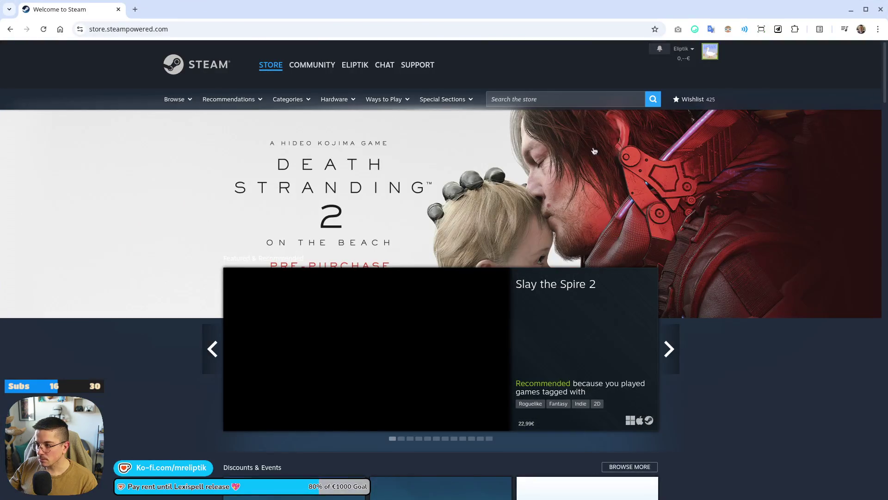
click(546, 100)
text(tempor)
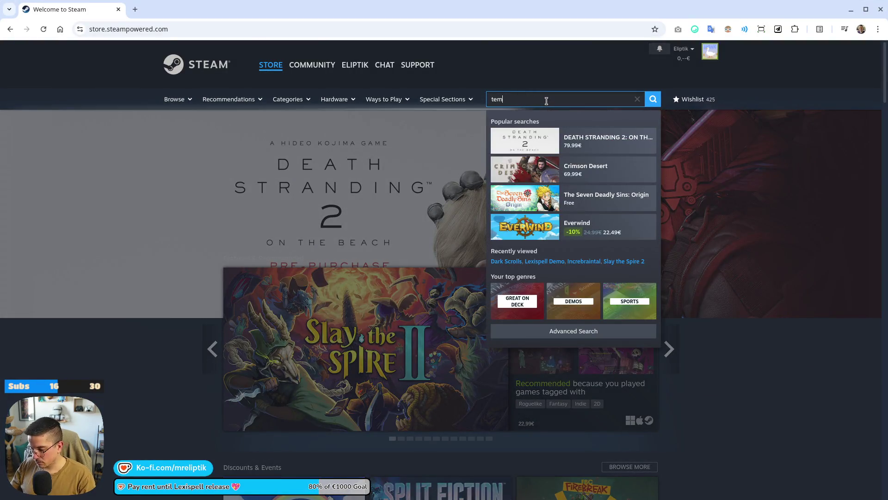
key(BackSpace)
text(verdose)
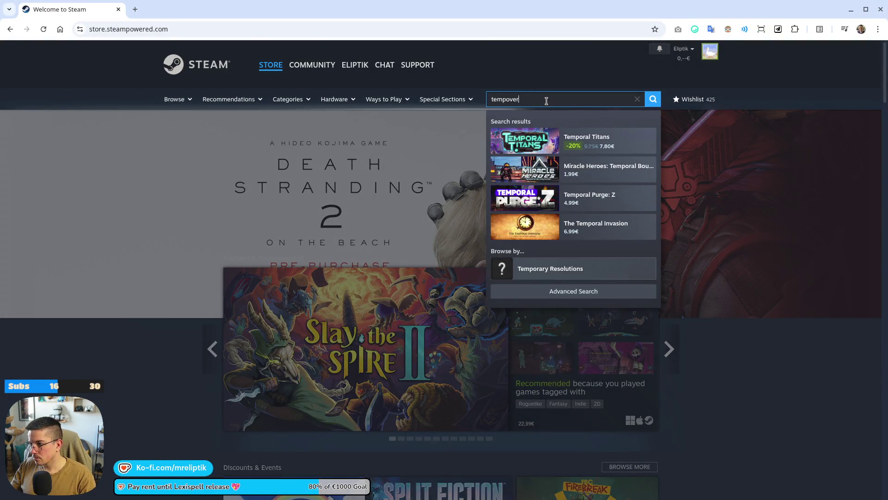
key(Return)
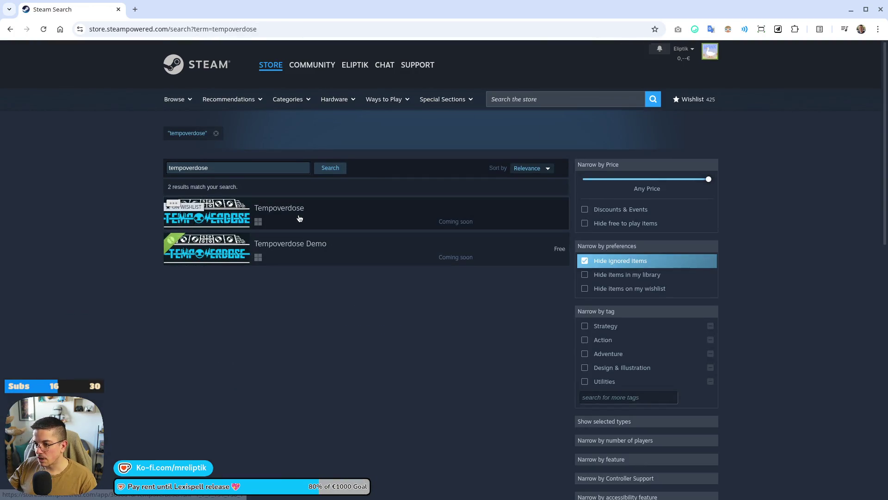
click(304, 221)
- Browse the Tempoverdose store page and open its developer's page
click(292, 32)
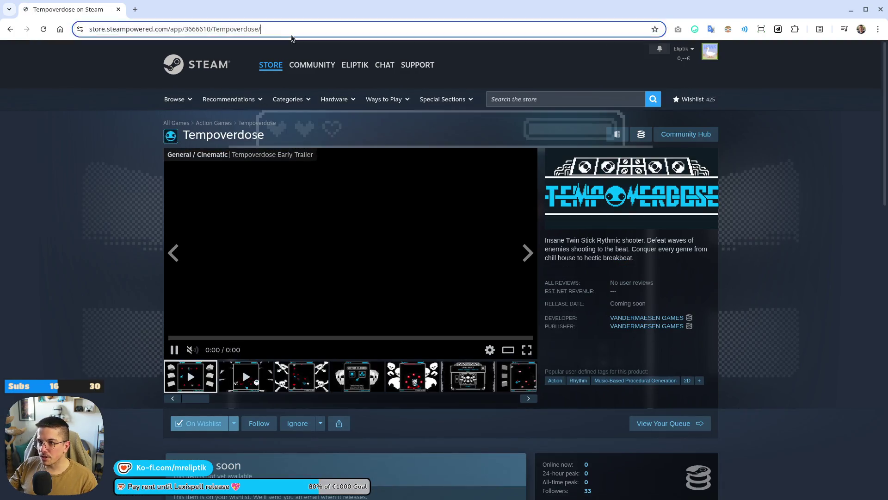
key(Escape)
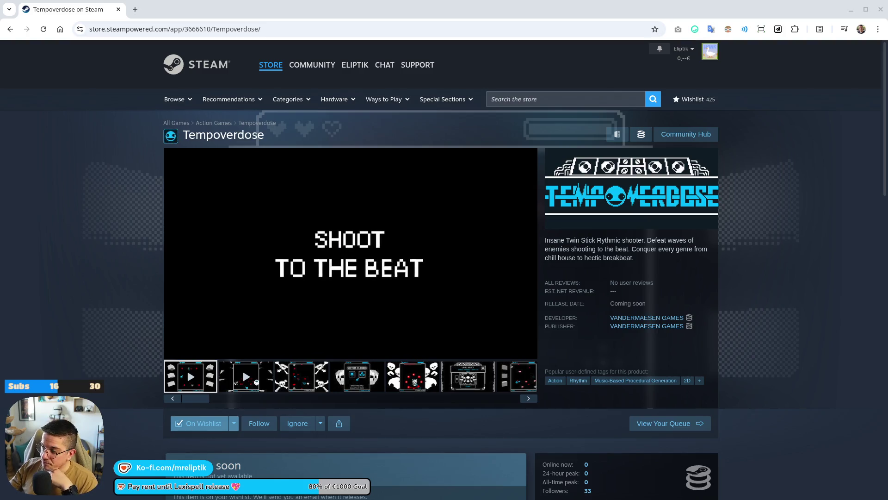
scroll(88, 342, down, 7)
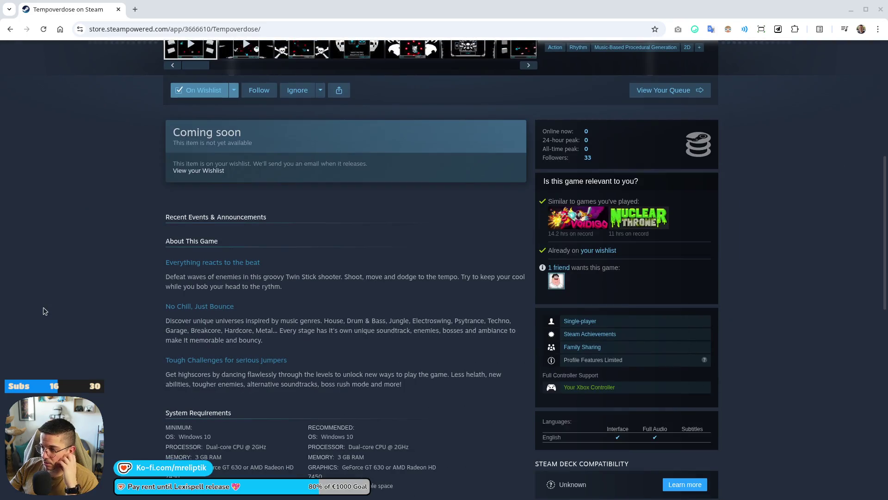
scroll(74, 308, down, 12)
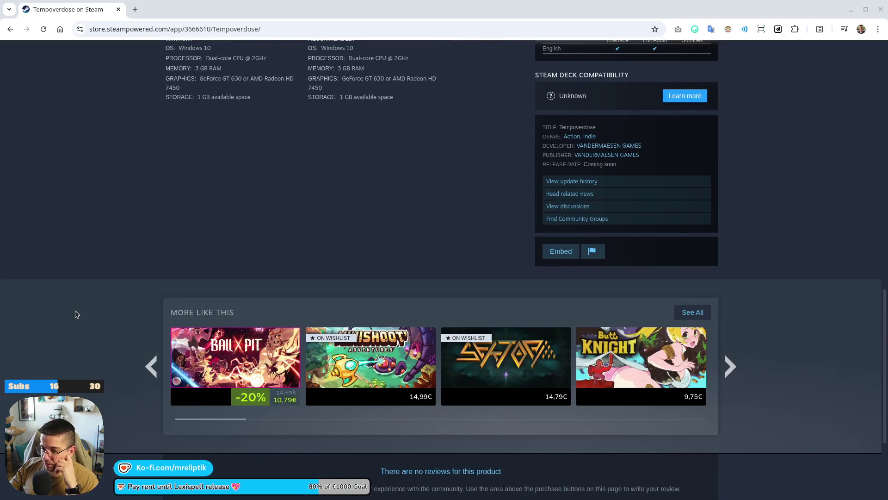
scroll(95, 336, up, 20)
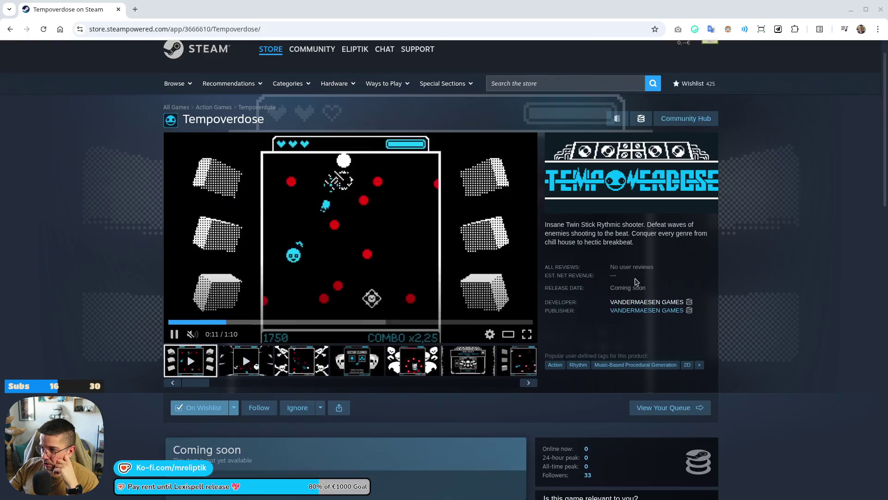
click(654, 320)
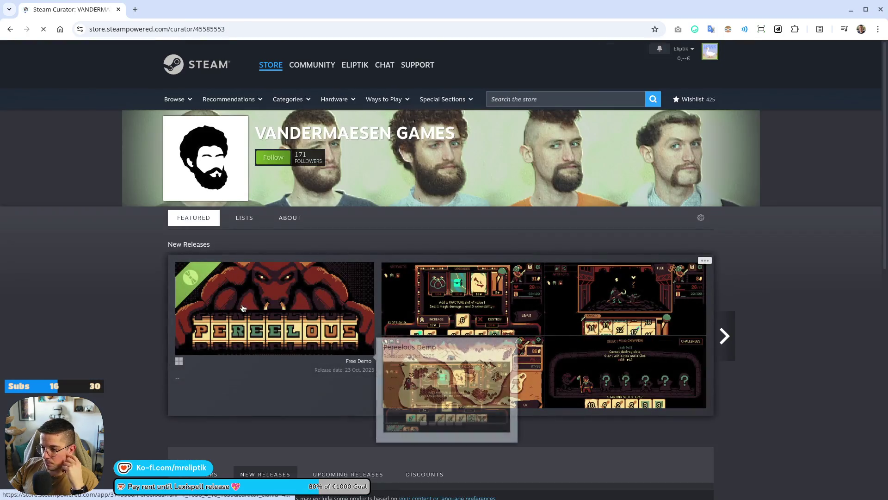
- Scroll the curator's New Releases and open the Pereelous store page to review it
scroll(402, 205, down, 5)
scroll(401, 205, down, 1)
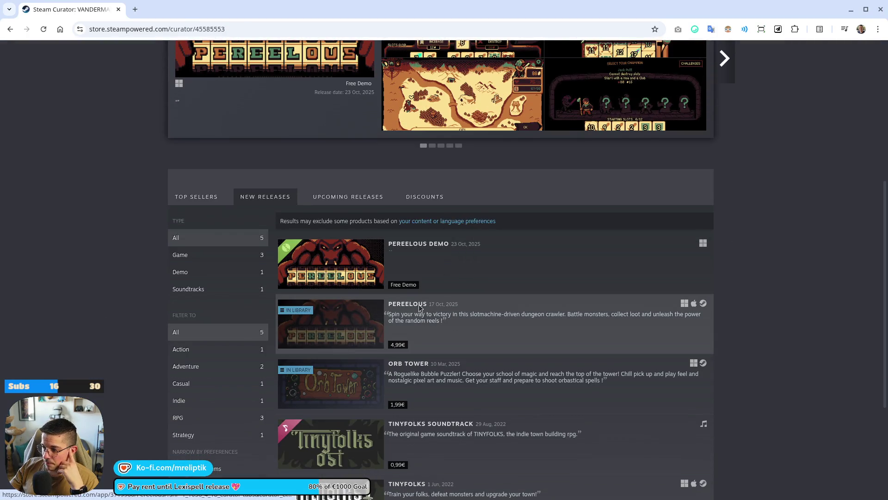
mouse_move(324, 337)
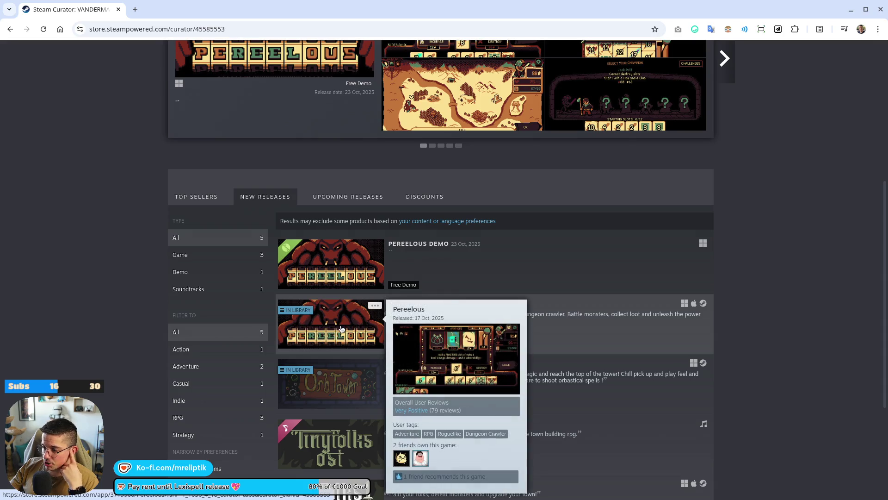
scroll(309, 330, down, 4)
mouse_move(352, 341)
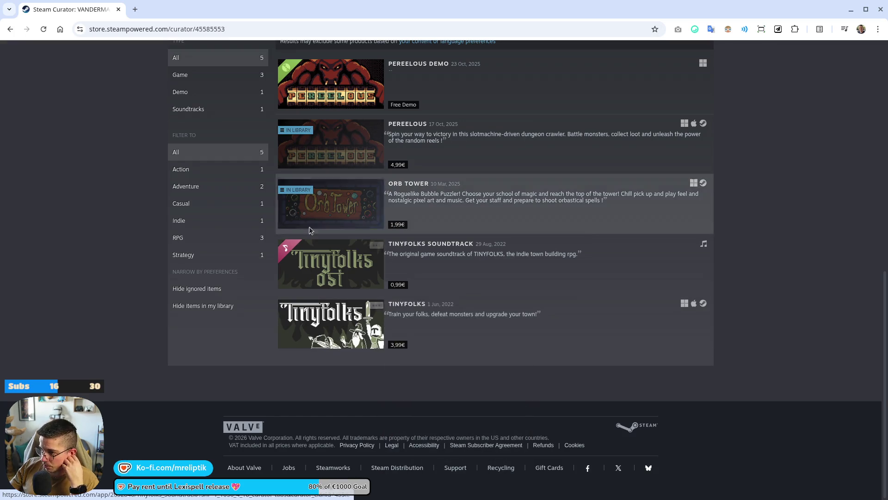
click(331, 146)
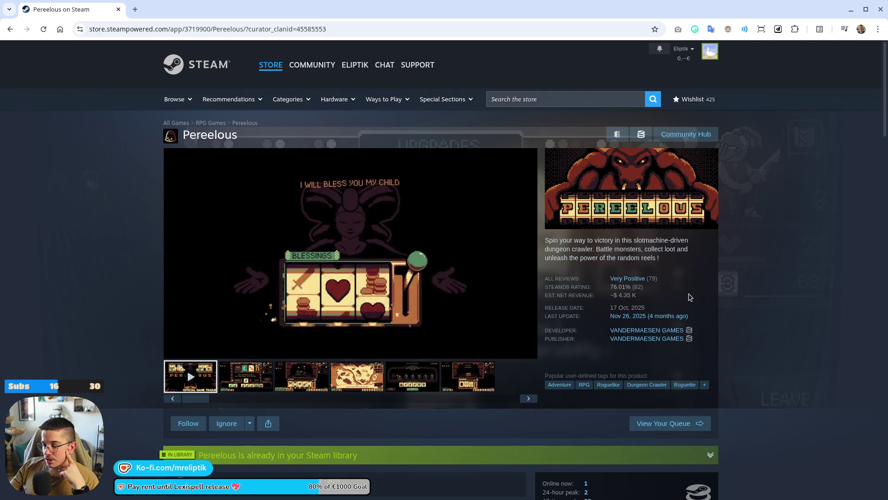
scroll(170, 410, down, 5)
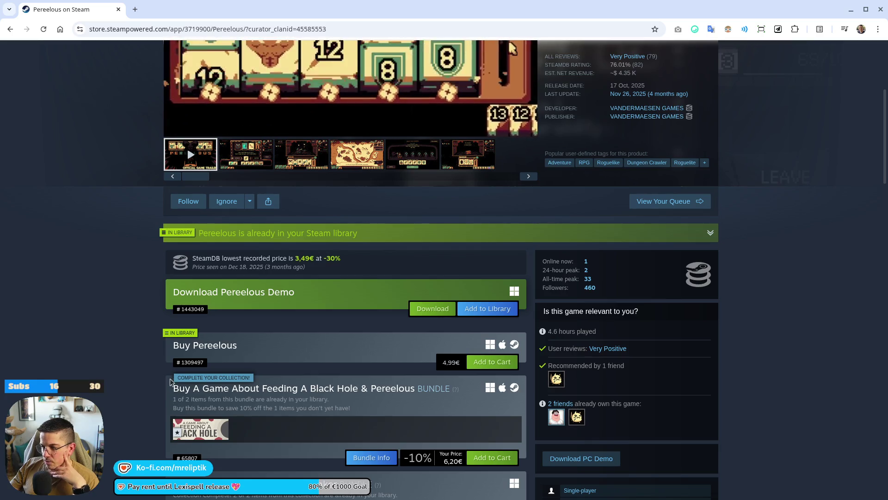
scroll(159, 356, up, 5)
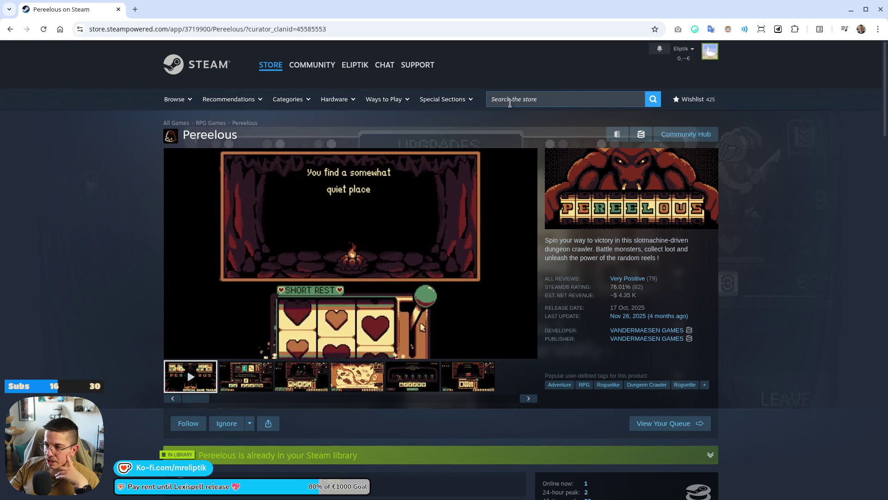
- Search the store for 'slots', open Slots & Daggers, and check its 723 K revenue estimate
click(514, 96)
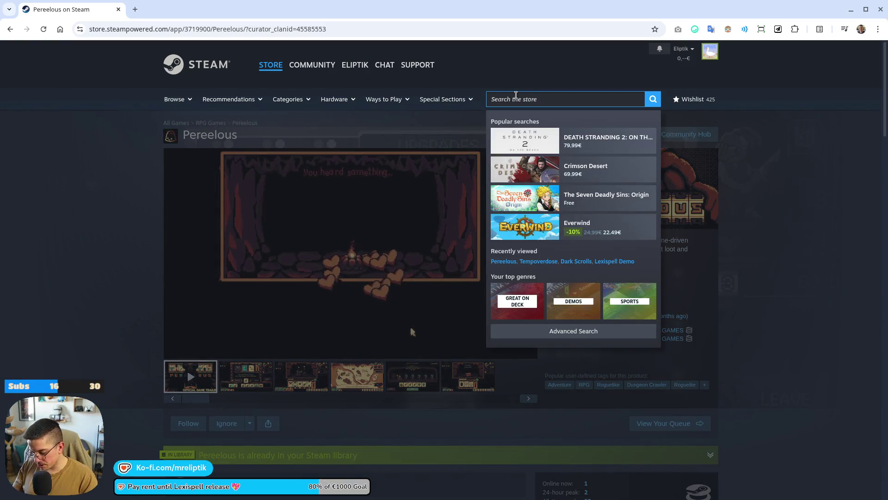
text(slots)
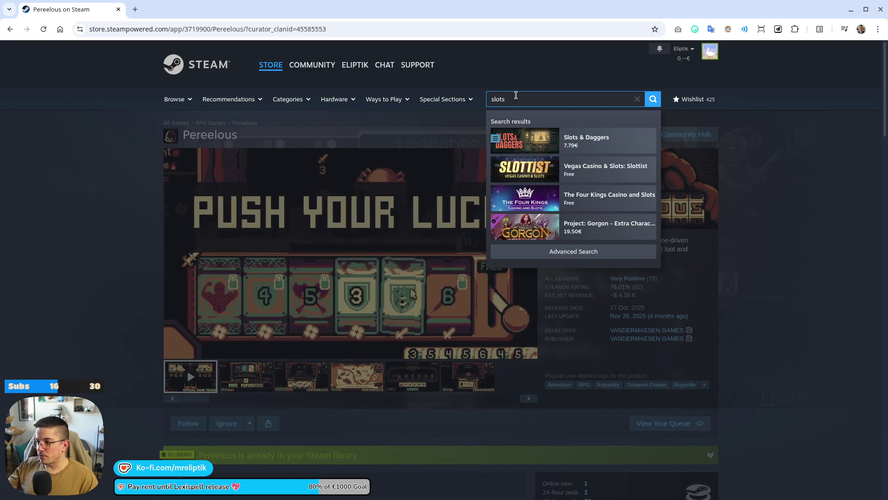
click(587, 148)
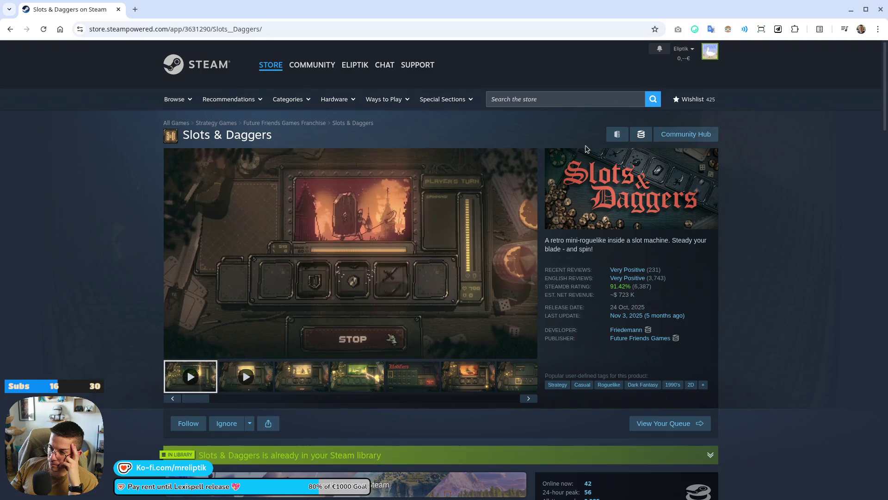
mouse_move(386, 294)
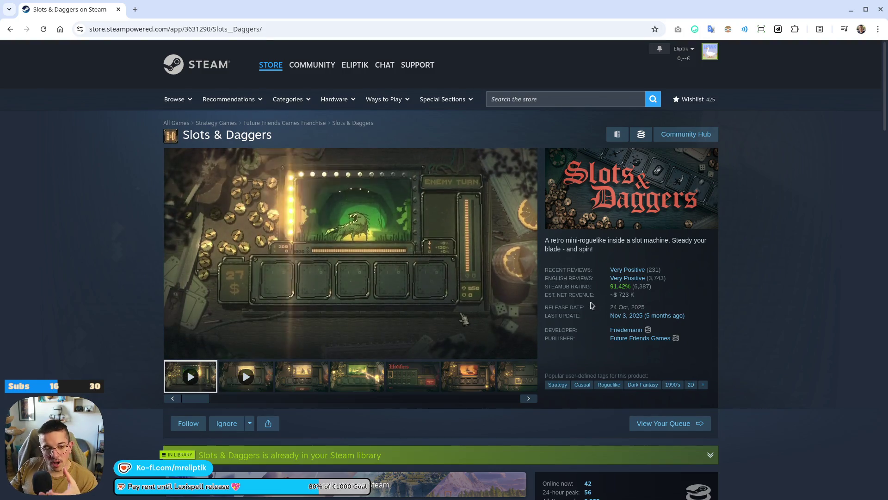
mouse_move(507, 303)
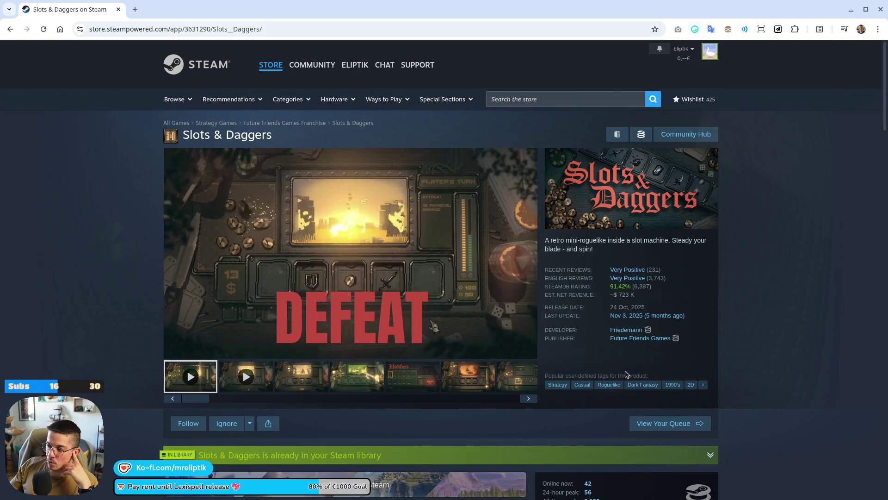
double_click(625, 294)
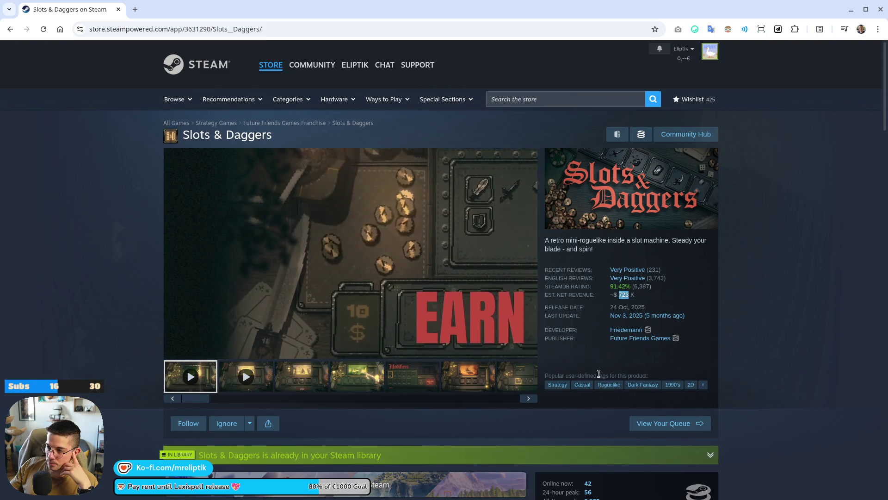
click(597, 373)
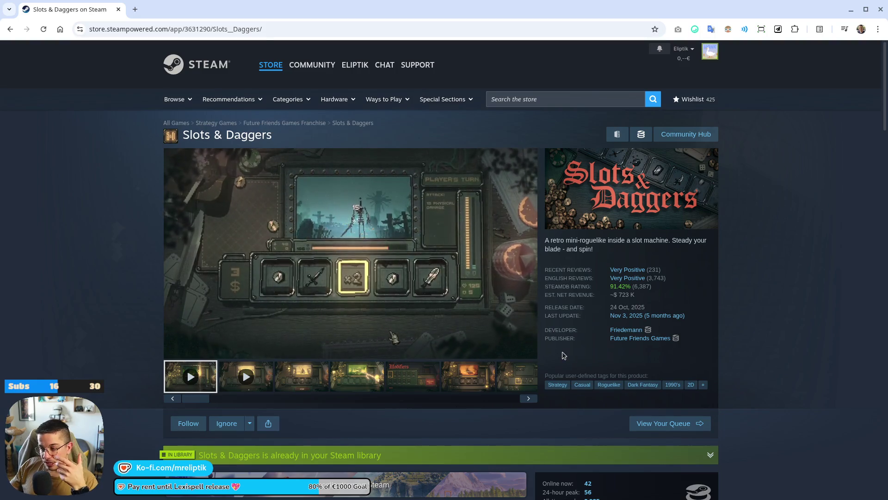
scroll(569, 363, down, 5)
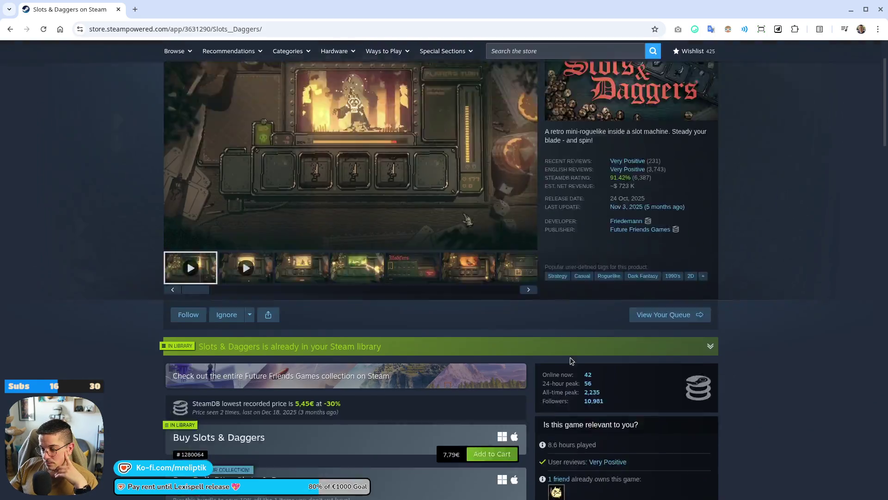
scroll(570, 361, up, 5)
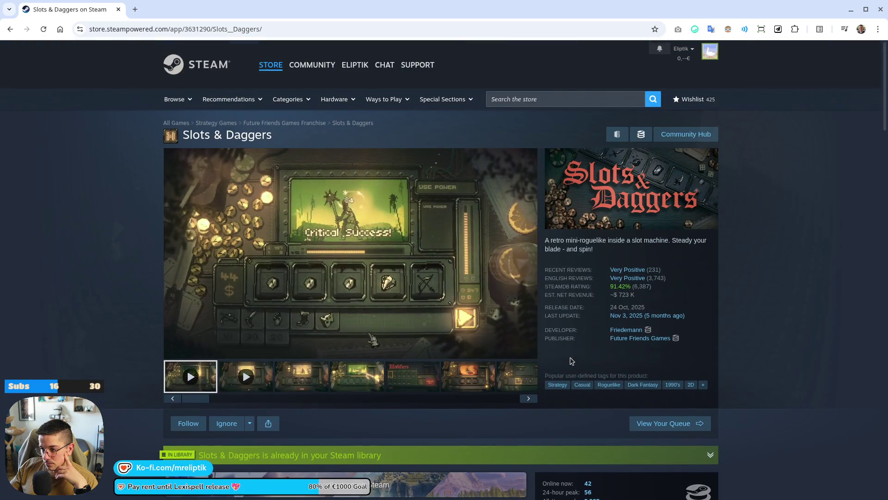
- Open Pereelous in a new tab, flip through its screenshots, then return to Slots & Daggers
middle_click(12, 31)
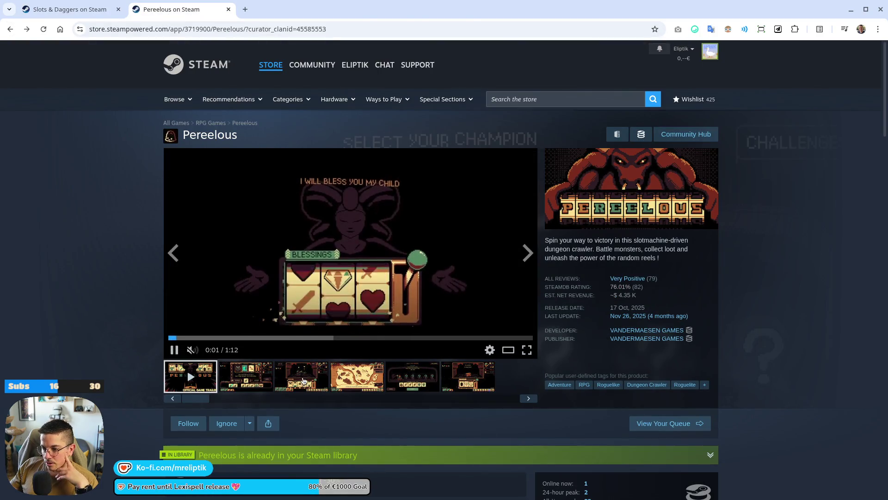
click(245, 376)
click(301, 375)
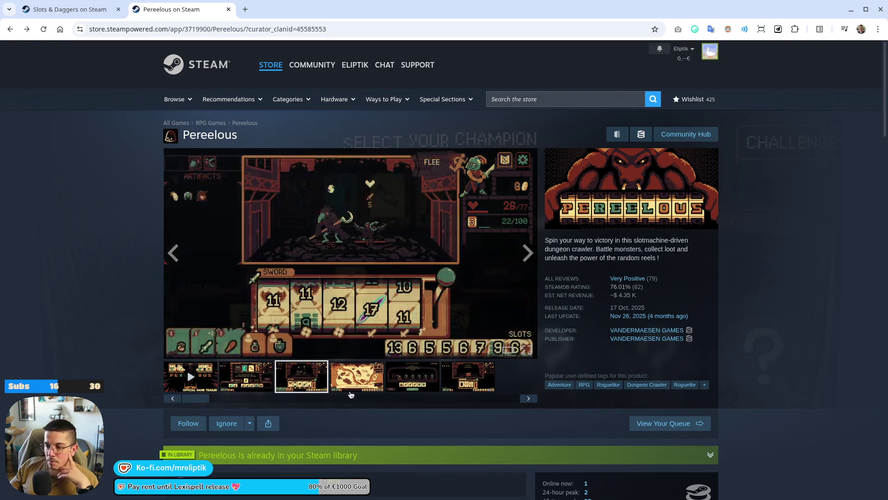
click(362, 383)
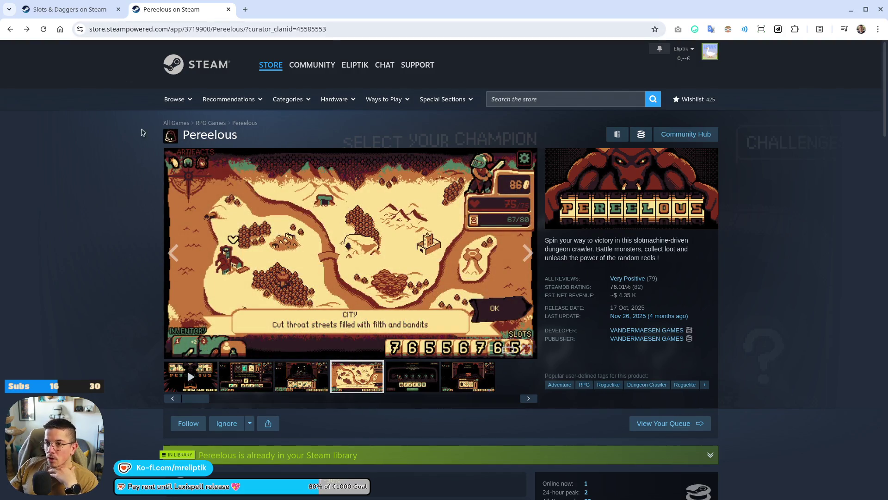
click(437, 375)
click(445, 370)
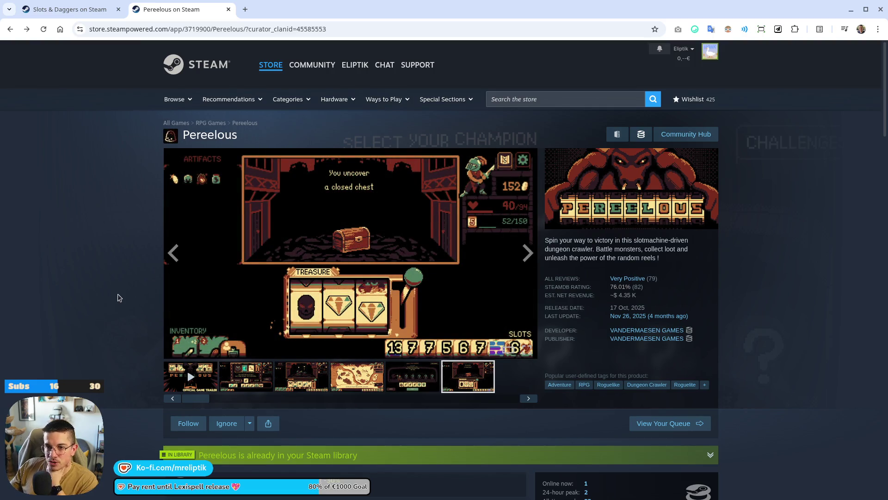
key(ctrl+shift+Tab)
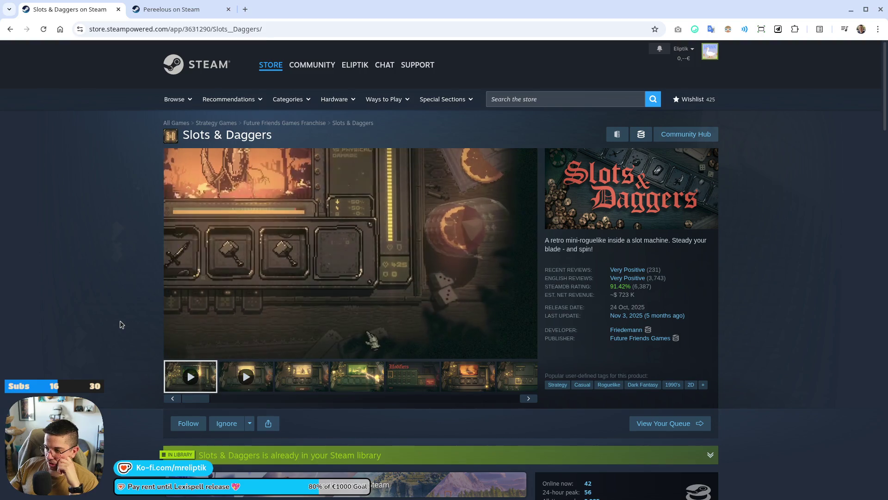
- Scroll Slots & Daggers, close its tab, and stop the running game in Godot
scroll(121, 323, down, 6)
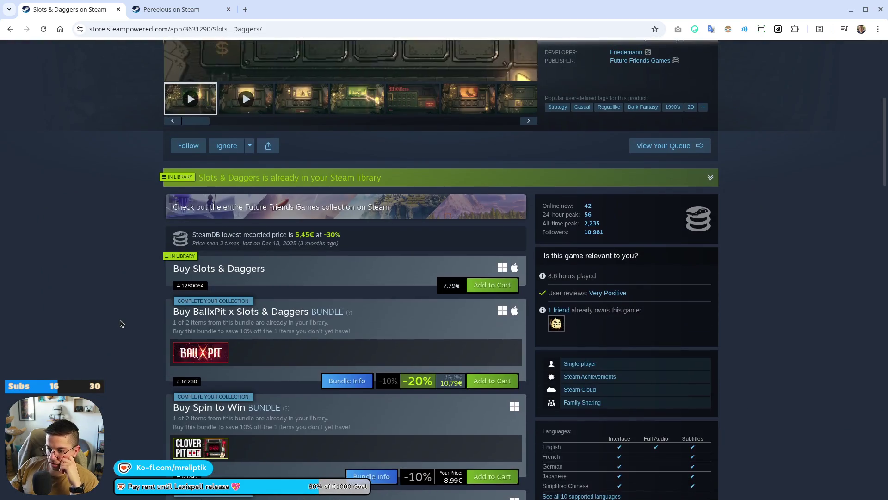
scroll(121, 324, down, 5)
scroll(121, 324, down, 5)
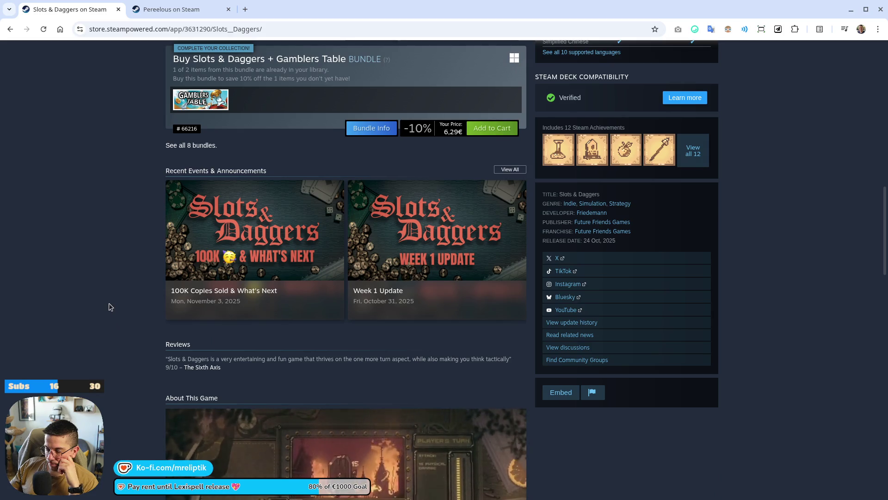
scroll(110, 307, up, 20)
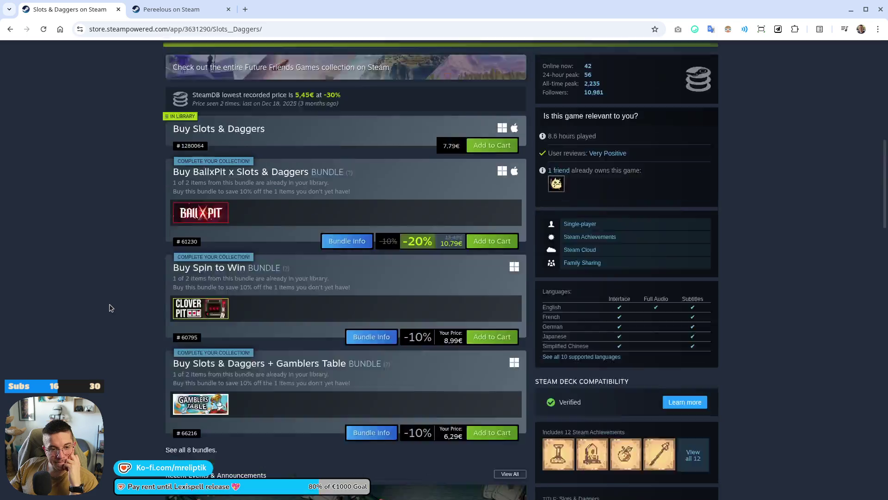
middle_click(79, 10)
key(alt+Tab)
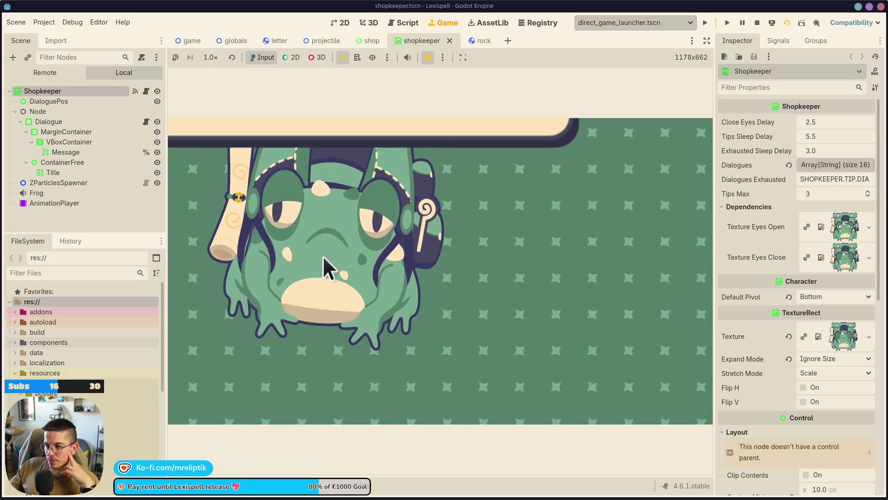
click(757, 23)
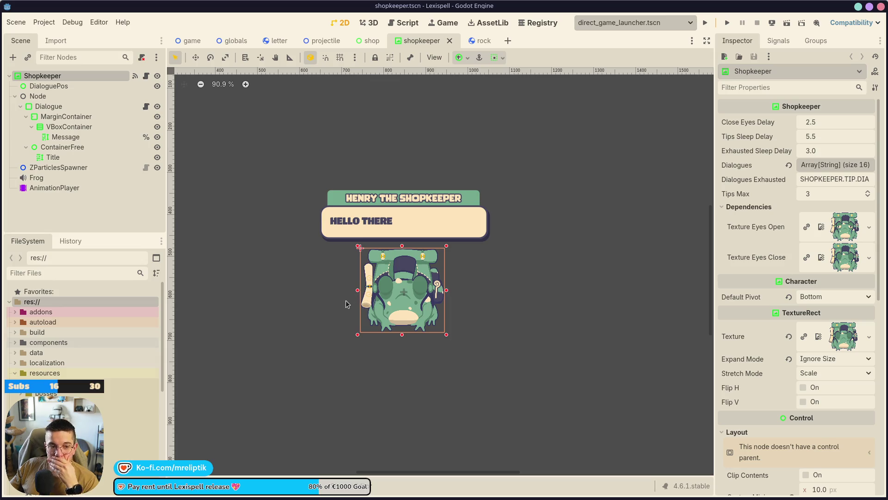
- Close the shopkeeper, shop, projectile and rock scene tabs, leaving the game scene showing
click(449, 41)
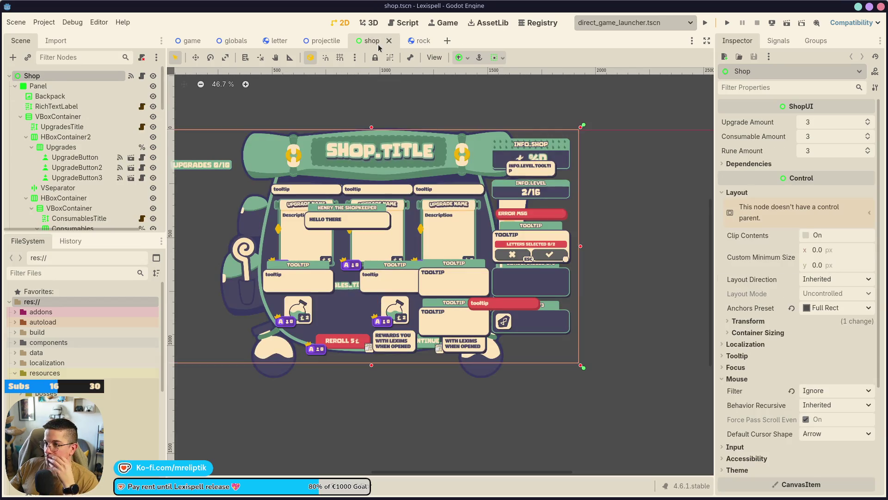
click(394, 40)
click(350, 41)
middle_click(321, 39)
scroll(302, 307, down, 3)
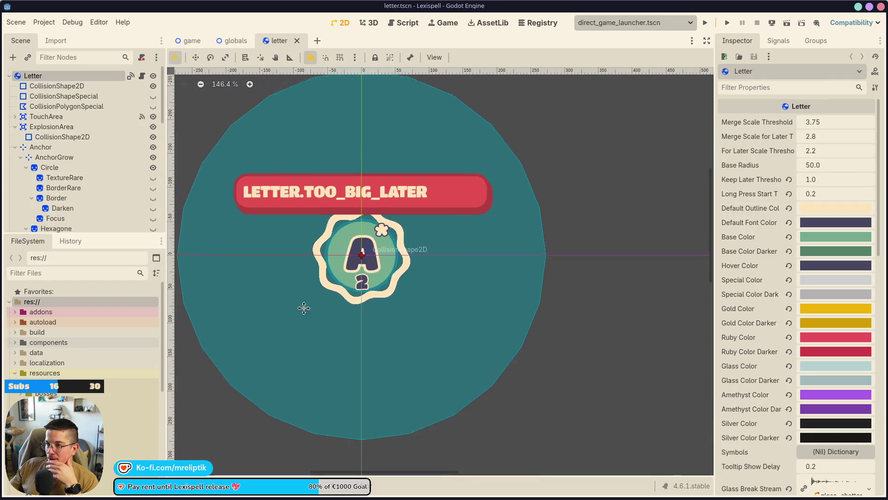
click(187, 41)
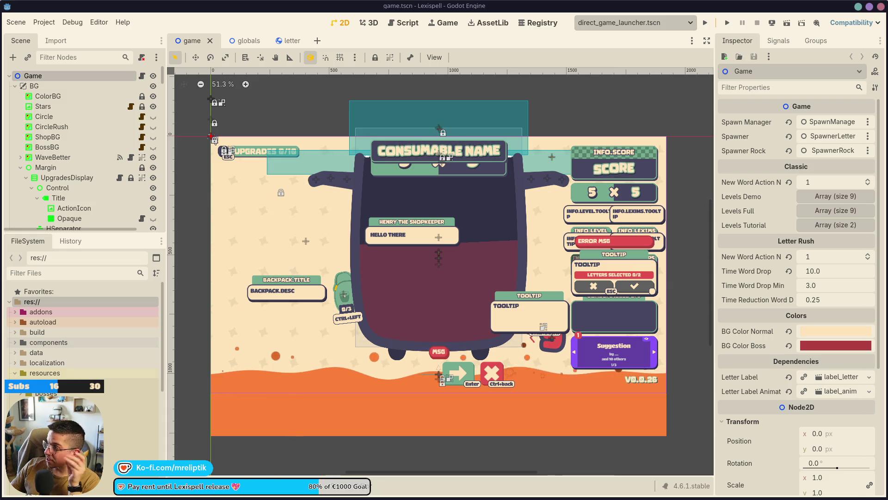
- Bring up the Steamworks wishlist report window and maximize it
key(alt+Tab)
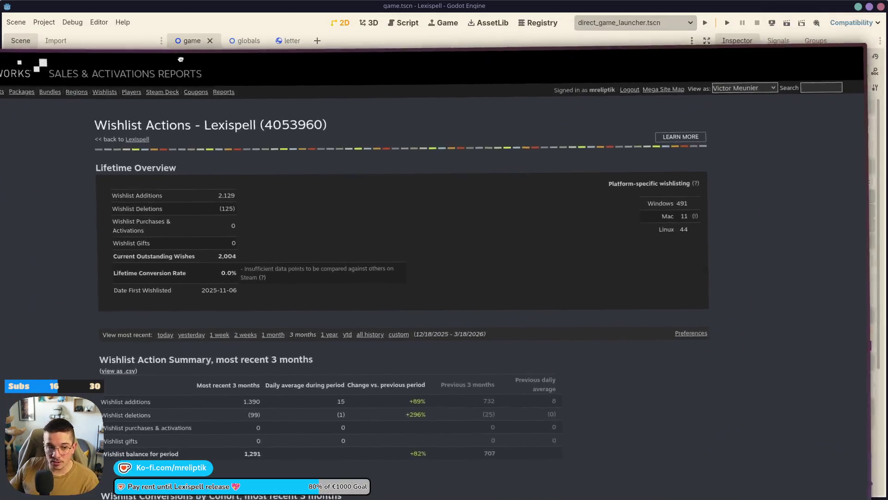
drag(180, 59, 271, 30)
double_click(270, 31)
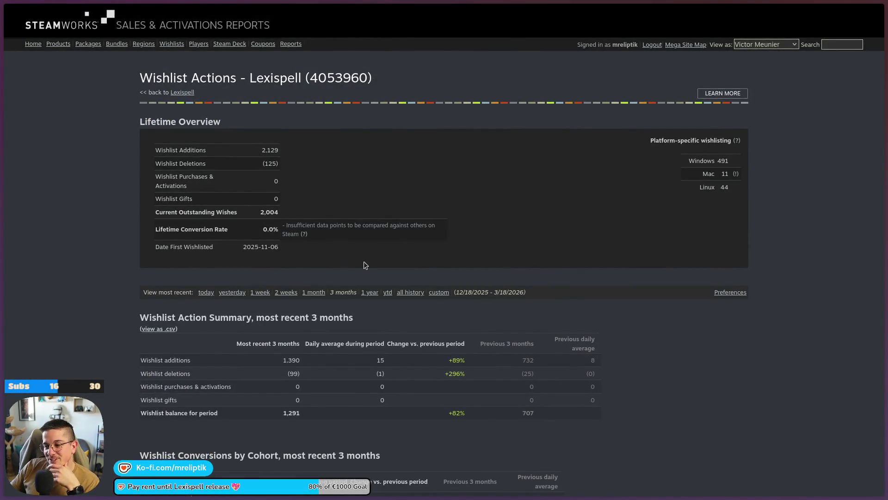
- Scroll to the Daily Wishlist Actions chart, inspect its peaks, then scroll back up
scroll(393, 312, down, 8)
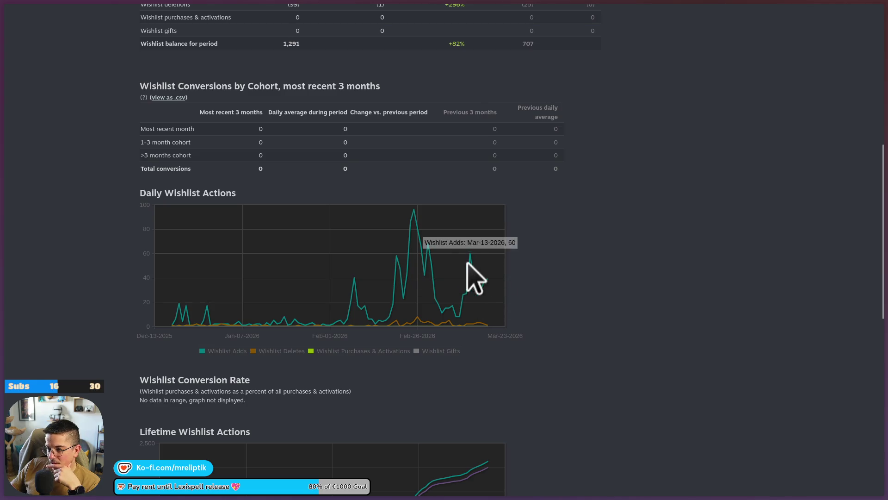
mouse_move(475, 276)
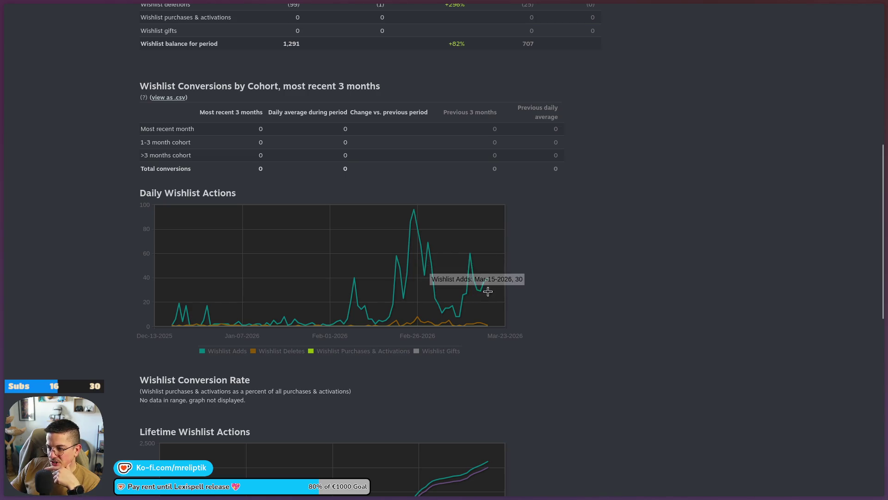
scroll(512, 299, up, 4)
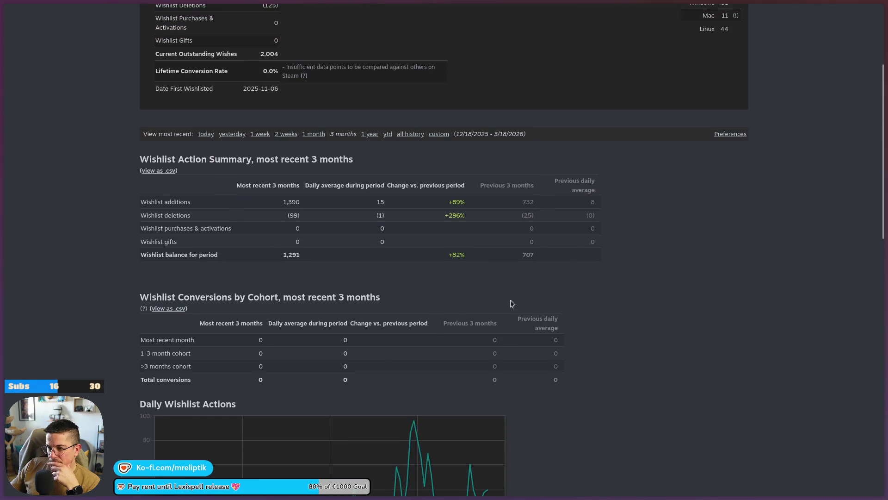
scroll(512, 299, up, 3)
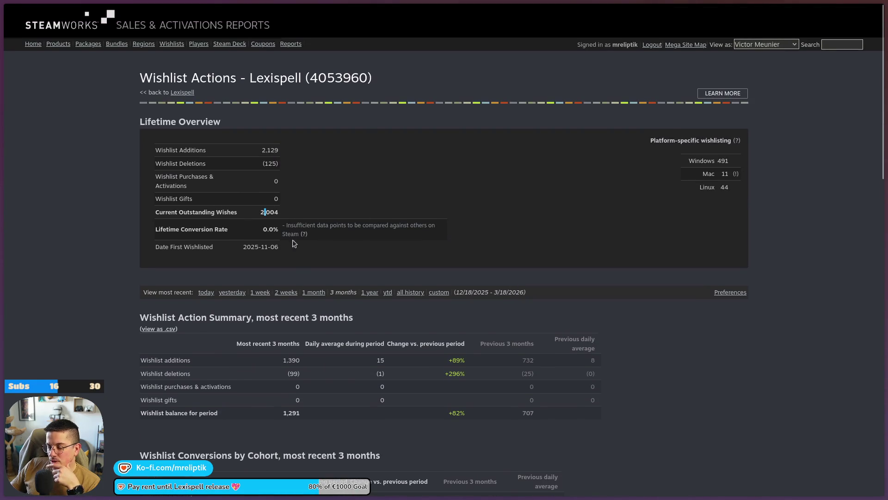
drag(259, 214, 279, 213)
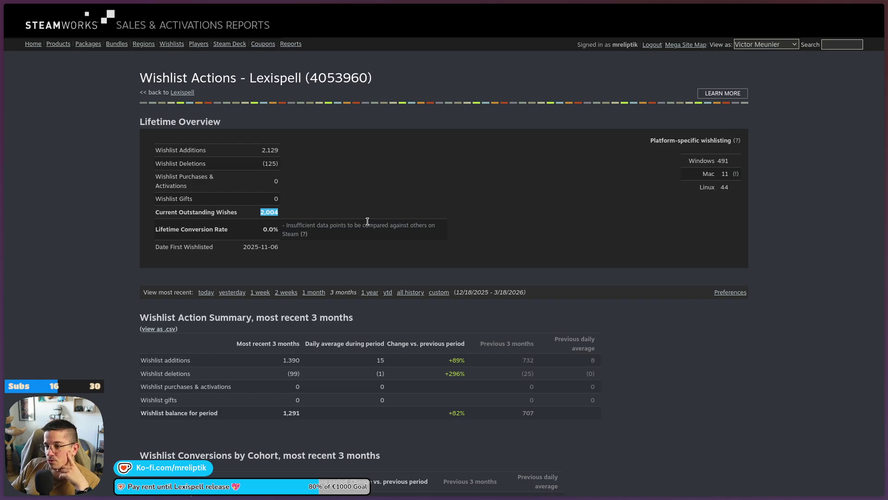
click(262, 211)
double_click(269, 211)
triple_click(264, 212)
click(265, 209)
double_click(265, 209)
click(307, 218)
drag(279, 212, 269, 211)
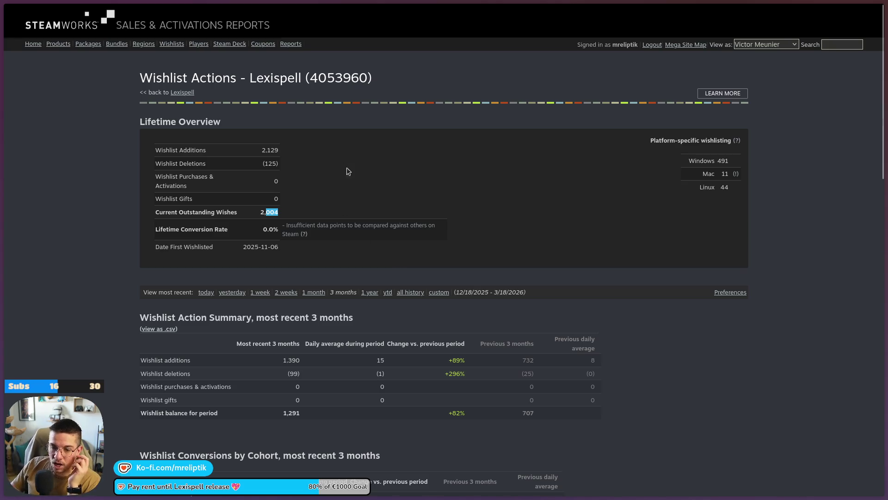
click(336, 218)
double_click(269, 213)
click(308, 218)
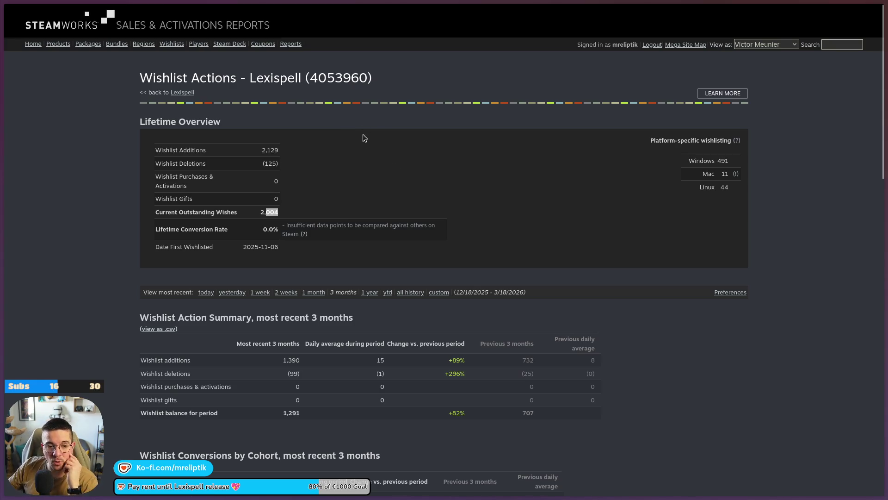
click(344, 214)
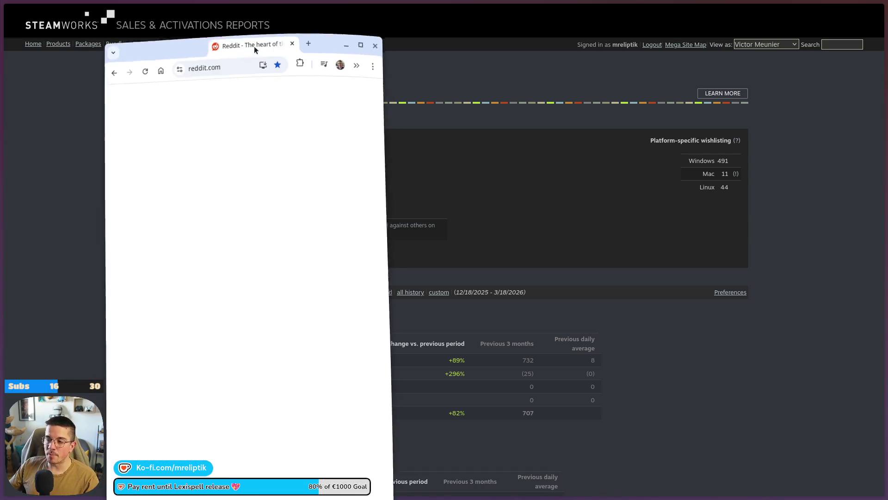
- Search Reddit for 'godot' and open r/godot from the first result
mouse_move(284, 51)
mouse_down()
mouse_move(366, 63)
mouse_move(323, 62)
mouse_up()
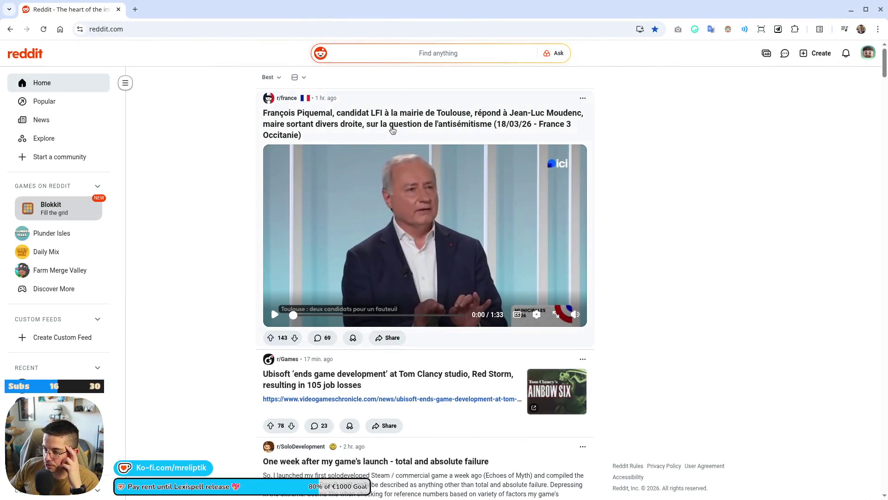
click(430, 56)
text(godot)
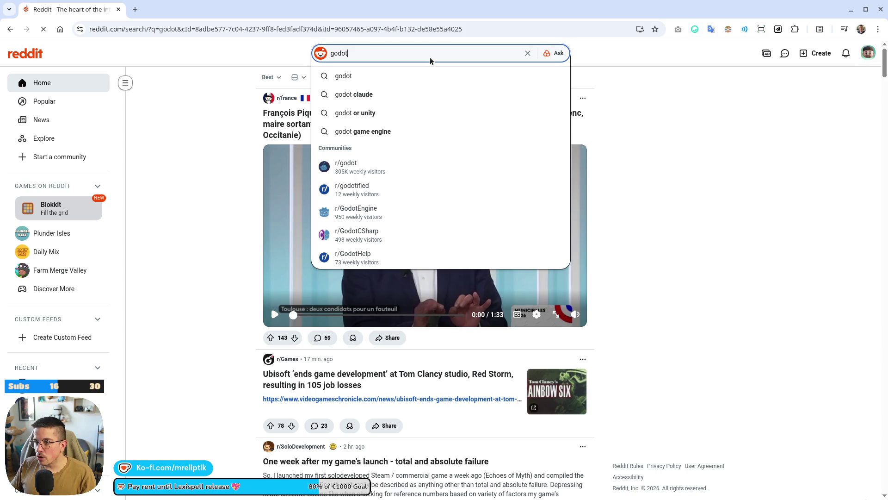
key(Return)
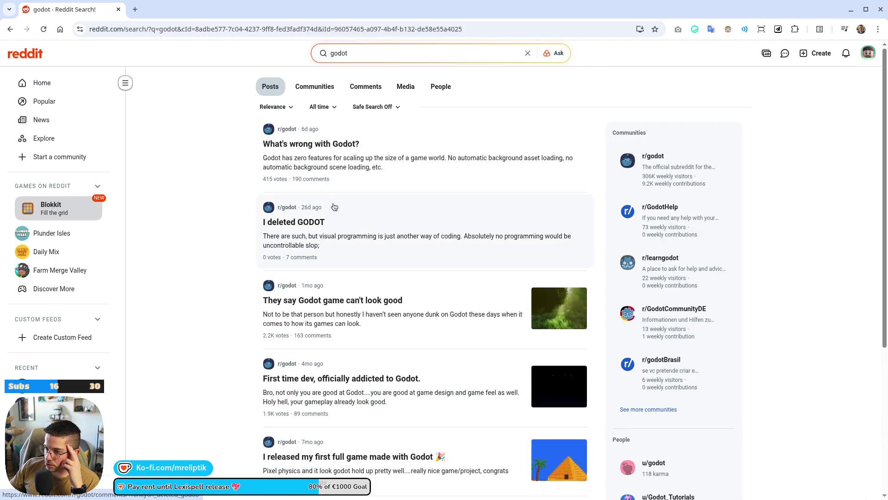
click(288, 129)
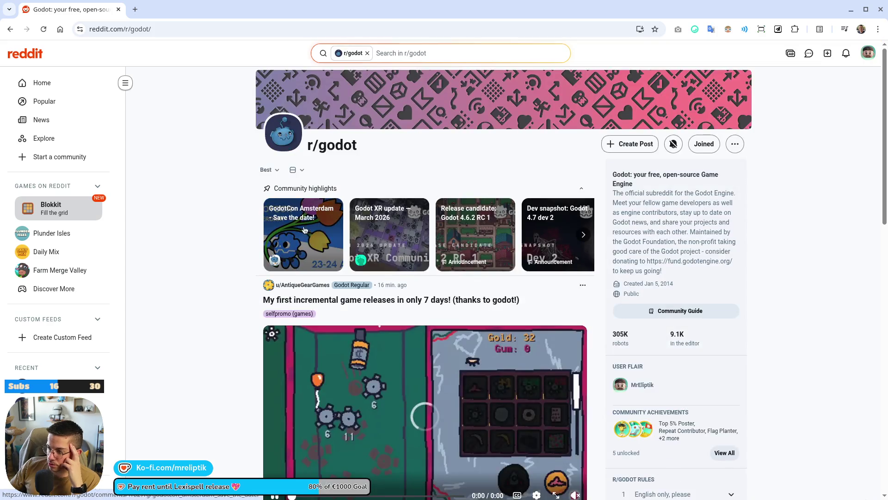
- Scroll down the r/godot feed to the YUNODREAM post
scroll(252, 270, down, 10)
scroll(248, 265, down, 6)
scroll(211, 289, down, 20)
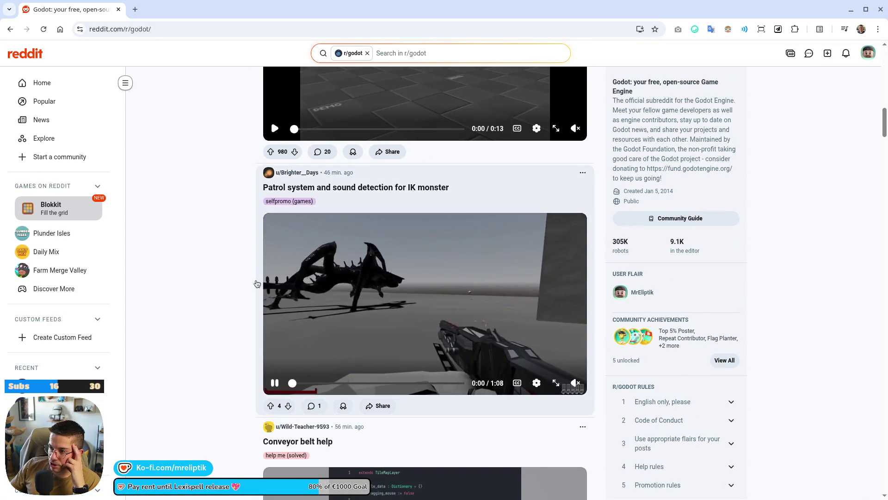
scroll(439, 278, down, 10)
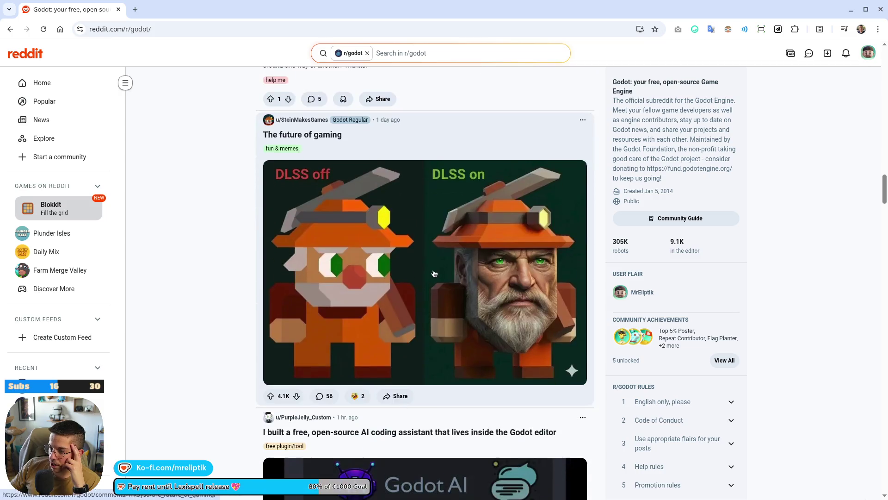
scroll(370, 317, down, 6)
scroll(369, 317, down, 20)
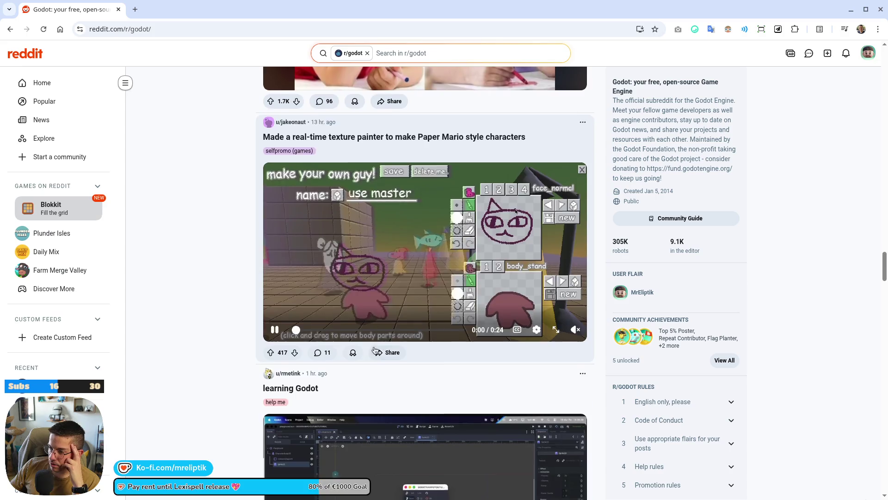
scroll(355, 274, down, 6)
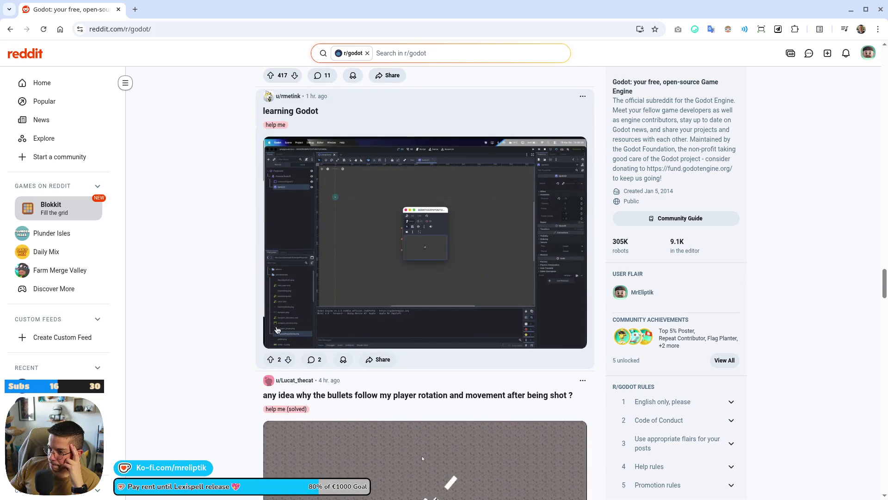
scroll(278, 330, down, 19)
scroll(360, 241, down, 6)
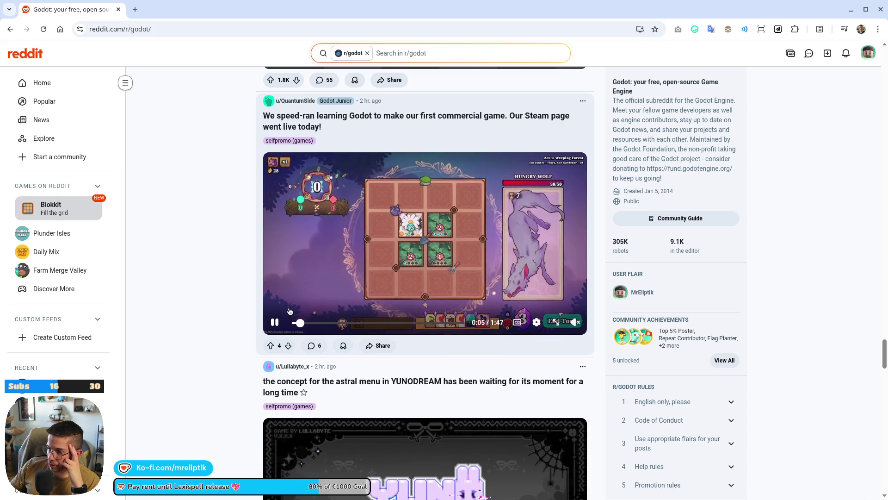
scroll(290, 310, down, 7)
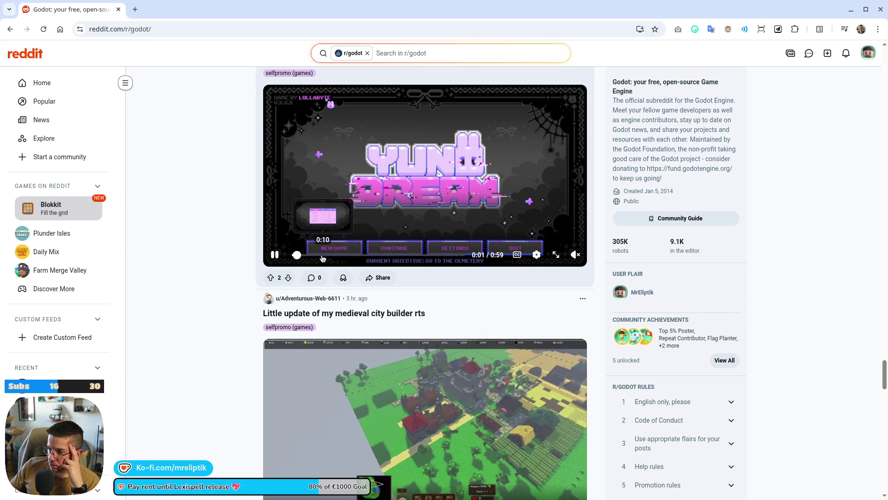
- Skip the YUNODREAM video ahead to 0:11 and 0:45 to see its settings and controls screens
click(324, 254)
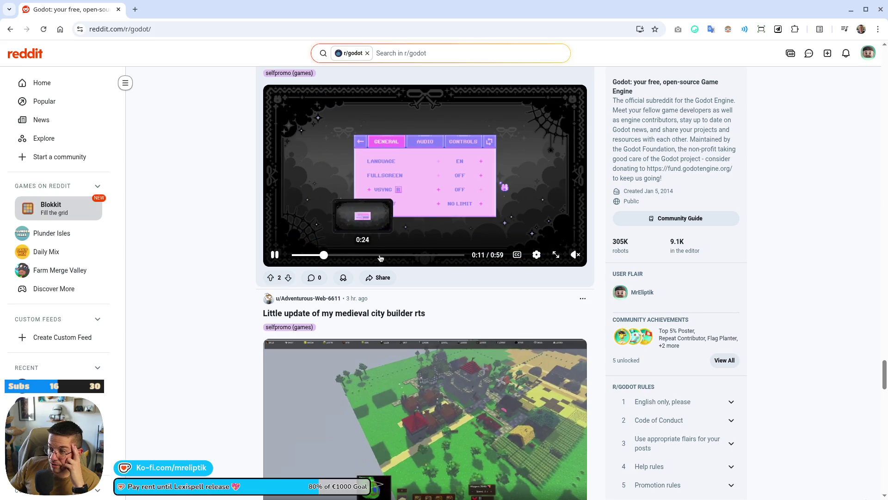
click(381, 255)
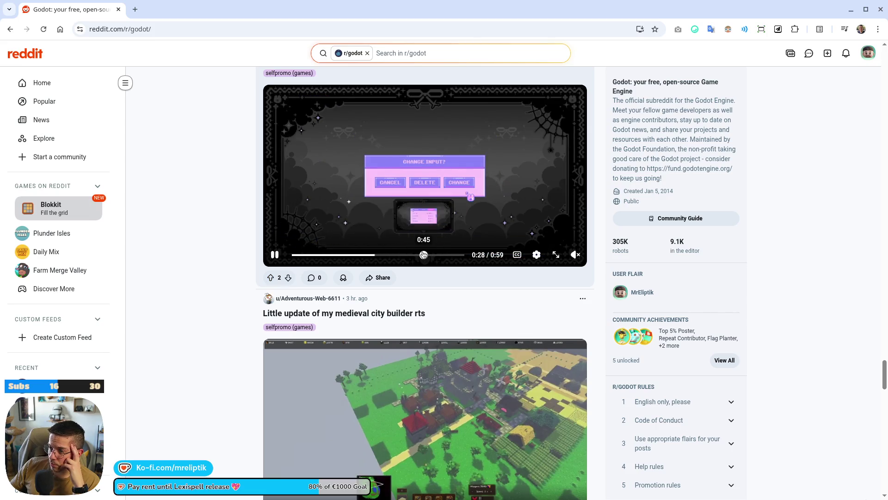
click(423, 255)
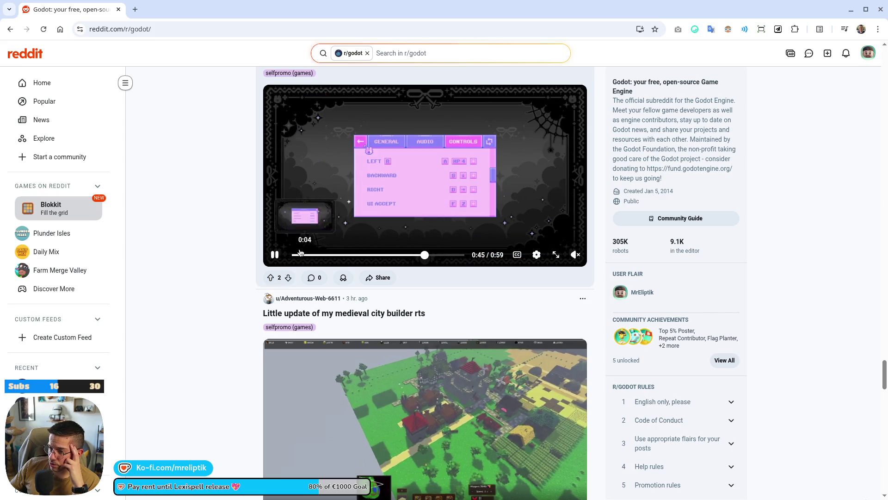
scroll(251, 265, down, 18)
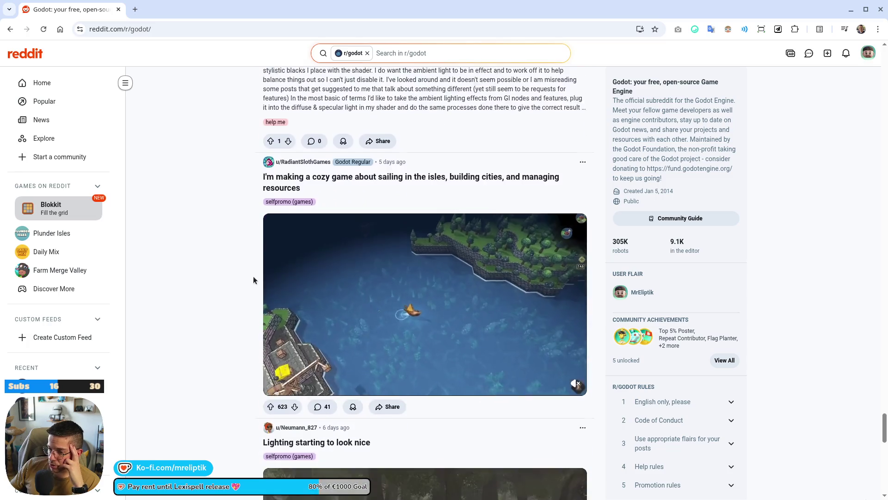
scroll(254, 277, down, 9)
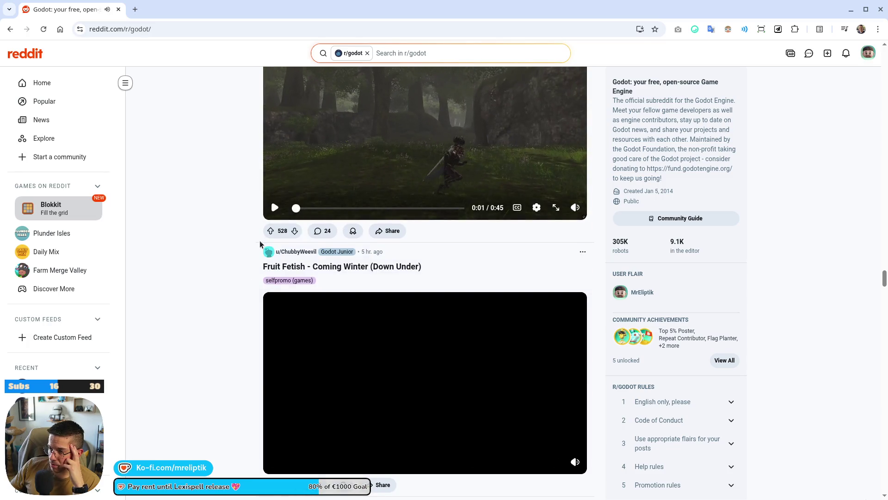
scroll(260, 243, down, 15)
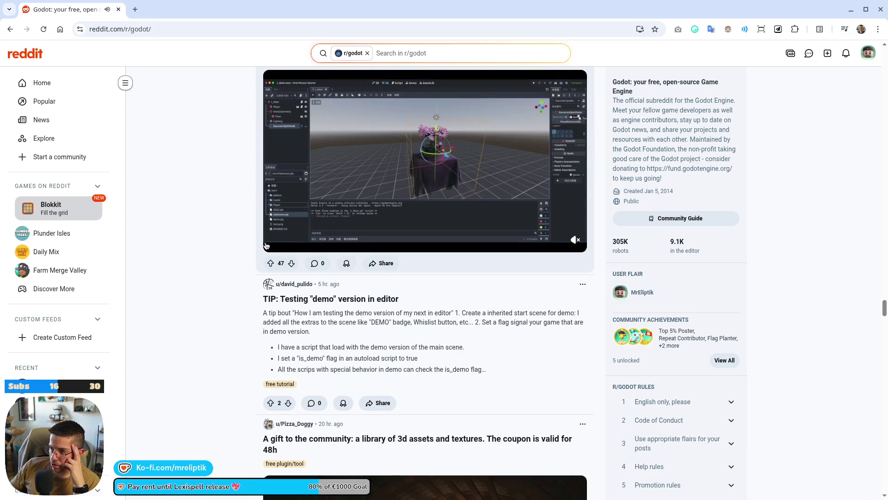
scroll(266, 245, up, 4)
scroll(208, 327, down, 6)
scroll(214, 322, down, 20)
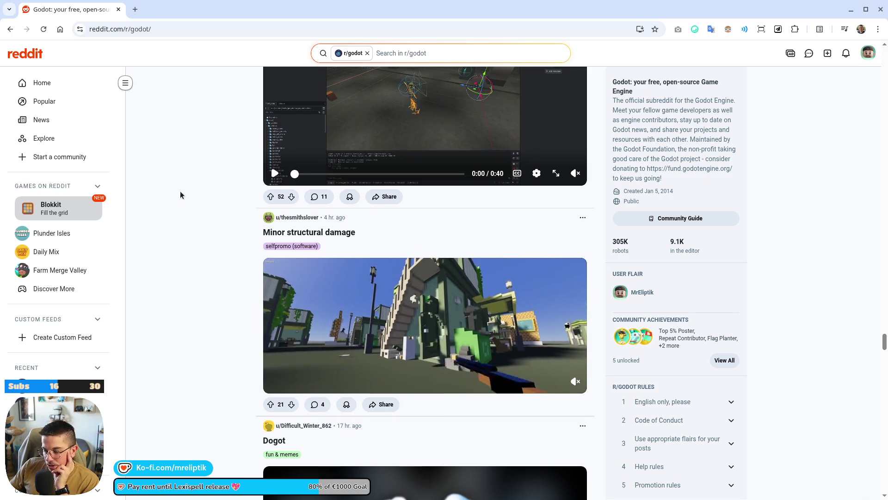
- Scroll through the remaining posts in the r/godot feed
scroll(180, 194, down, 5)
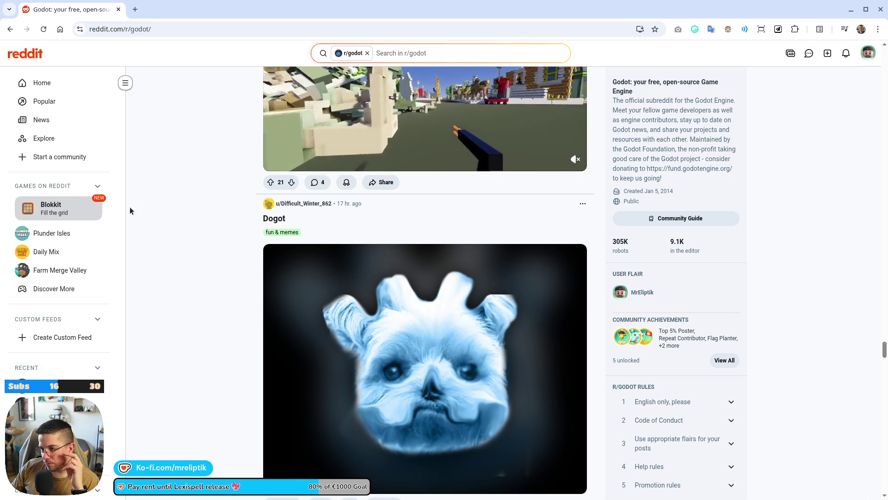
scroll(130, 213, down, 15)
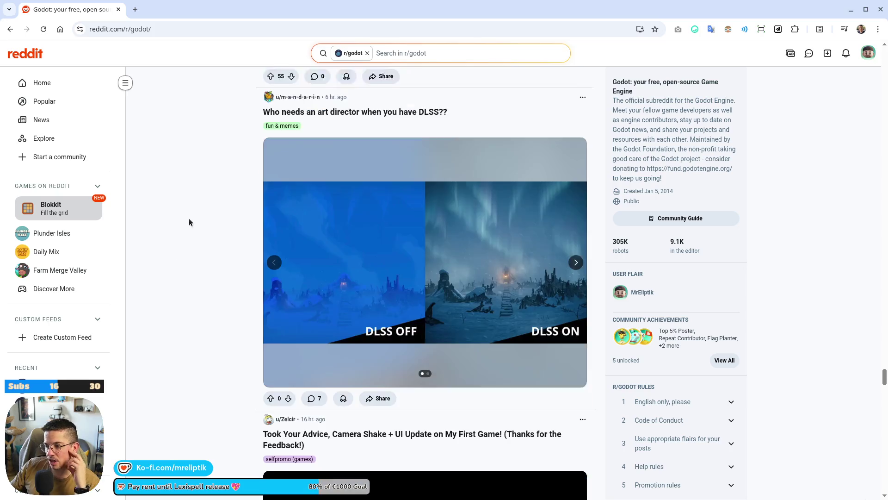
scroll(218, 187, down, 10)
scroll(231, 183, up, 4)
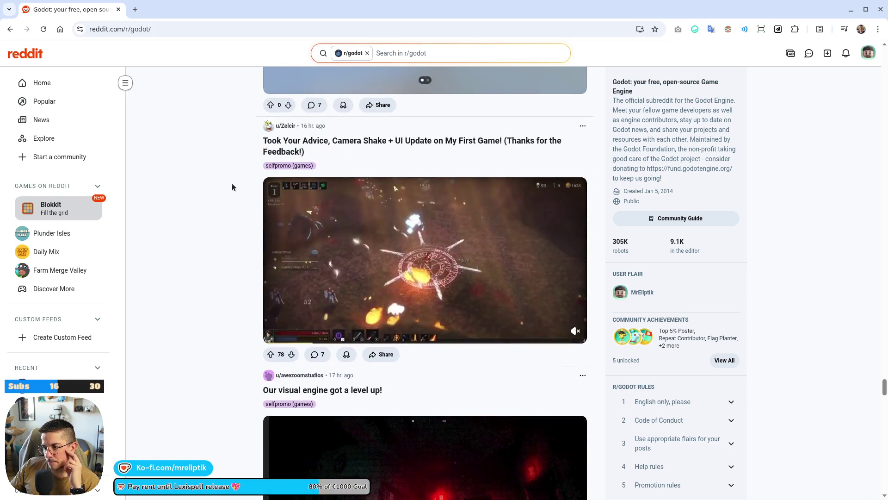
scroll(232, 182, down, 6)
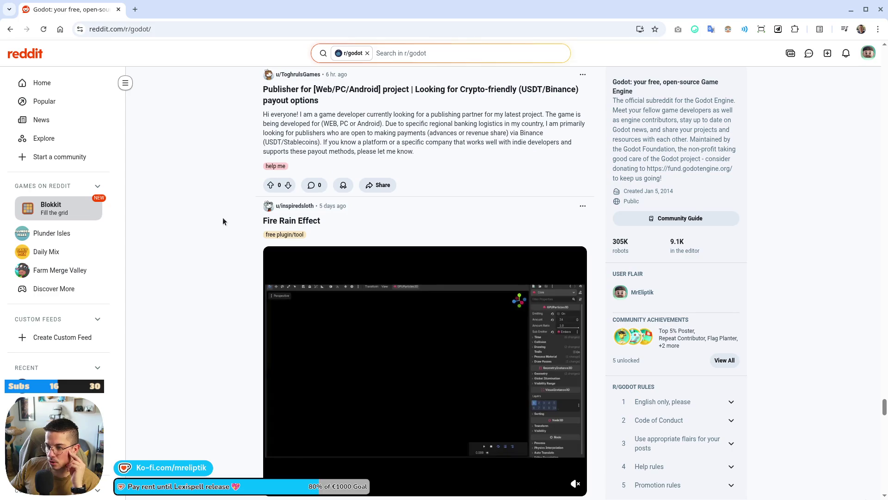
scroll(235, 220, up, 5)
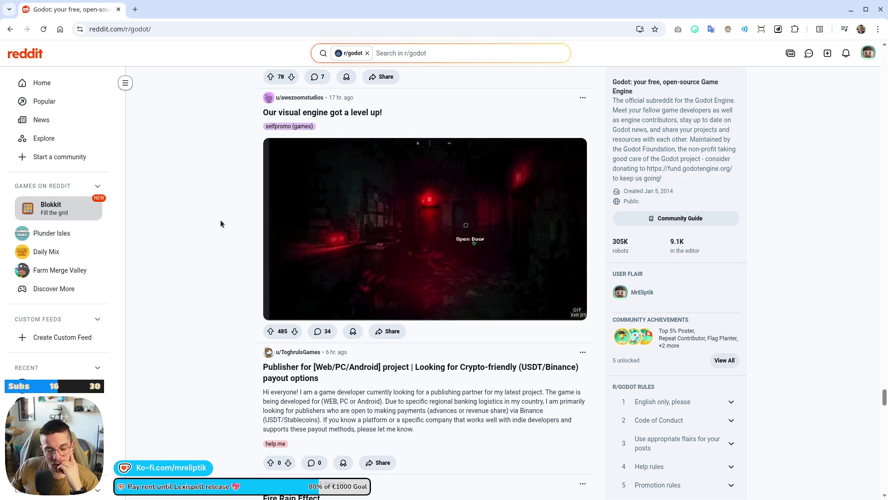
scroll(202, 250, down, 8)
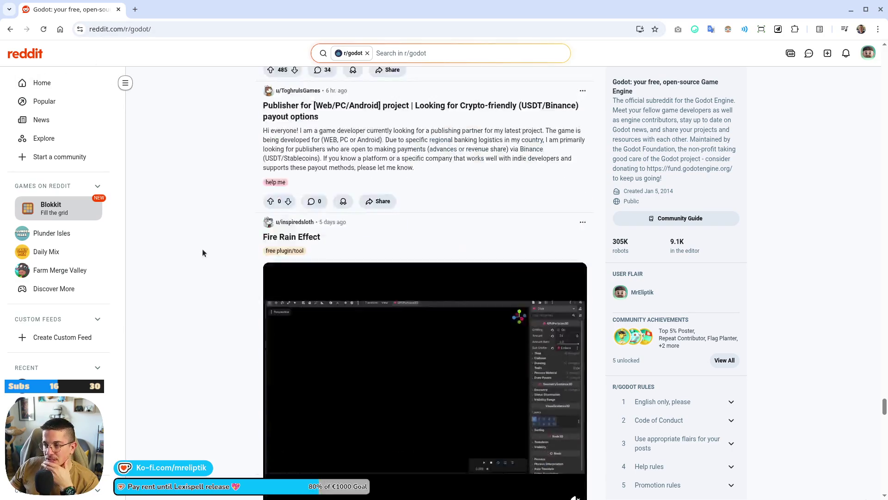
scroll(190, 253, up, 5)
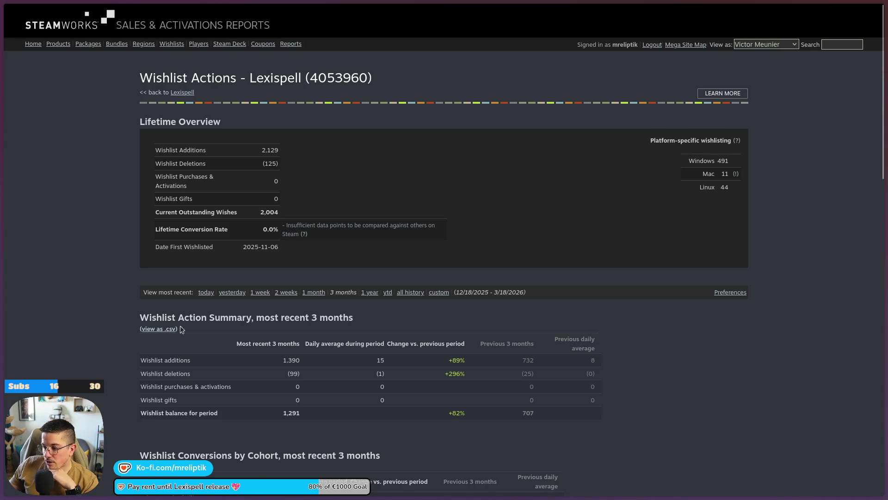
- Look over the Lexispell daily and lifetime wishlist charts, then switch to the Godot Engine window
scroll(179, 328, down, 10)
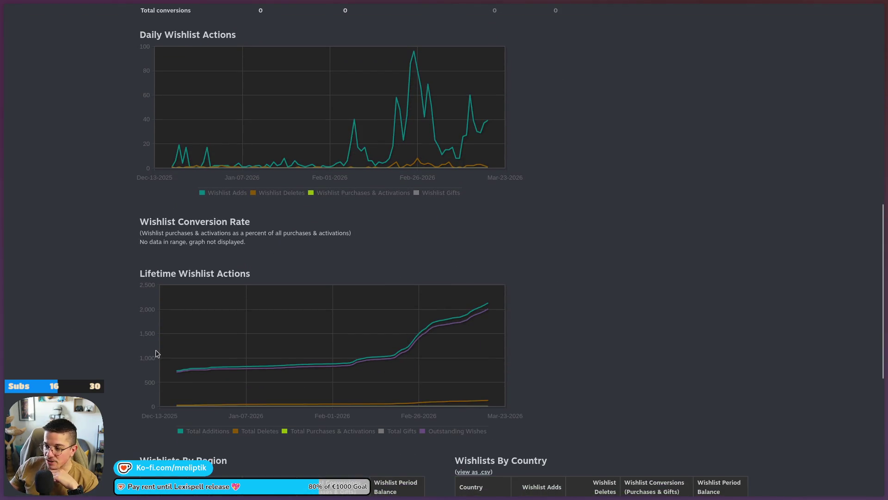
scroll(154, 357, up, 9)
scroll(159, 370, up, 2)
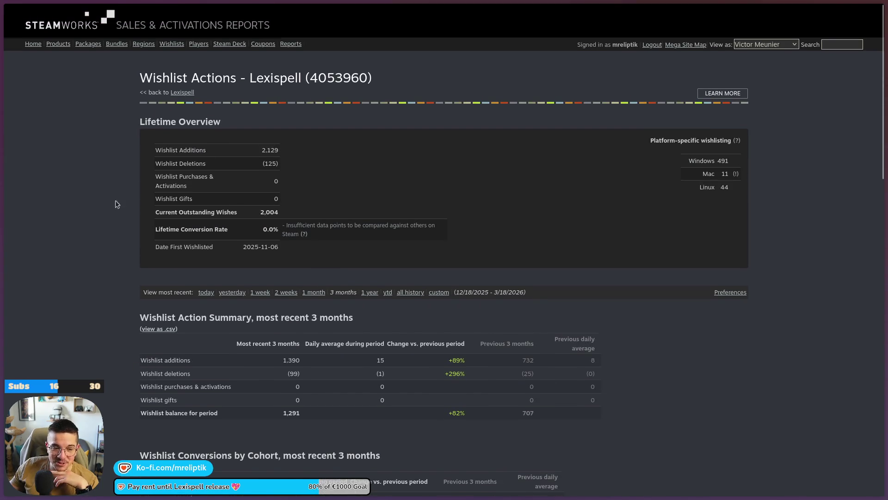
mouse_move(8, 198)
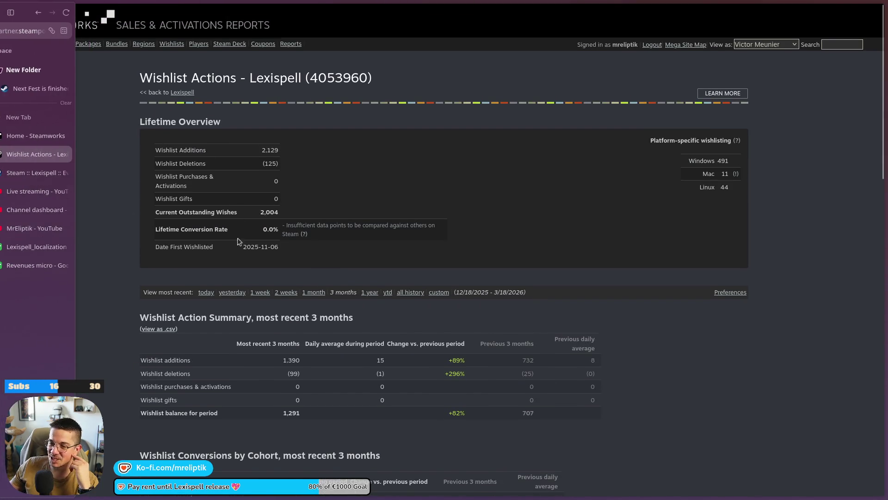
click(862, 3)
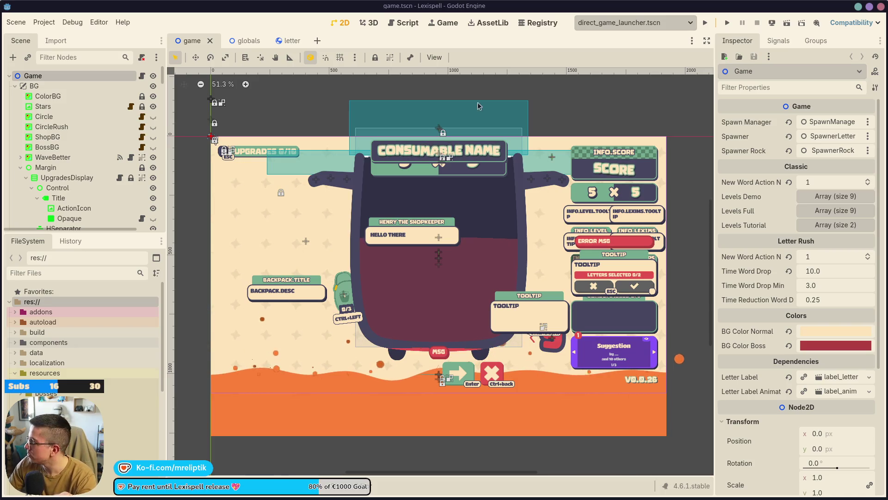
- Bring the Chrome window with Patreon's 'Your post is live' dialog to the front
key(alt+Tab)
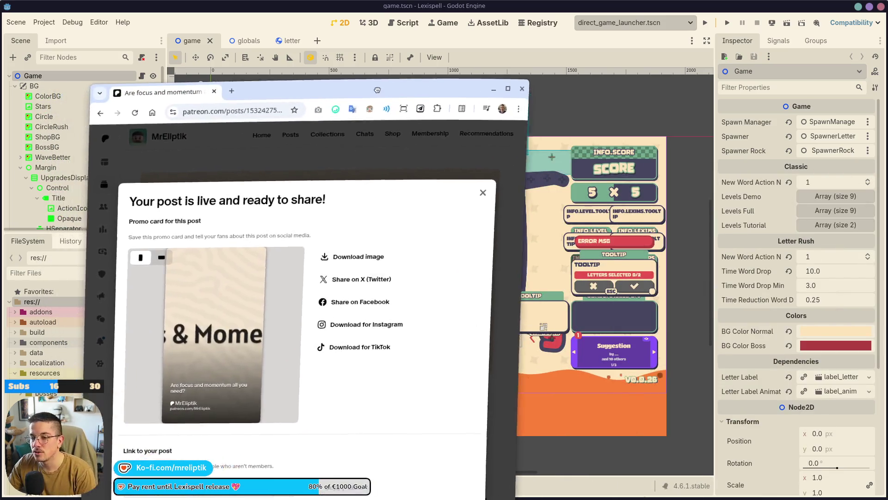
- Maximize the browser, copy the post's shareable link, and close the share dialog
double_click(341, 97)
click(616, 121)
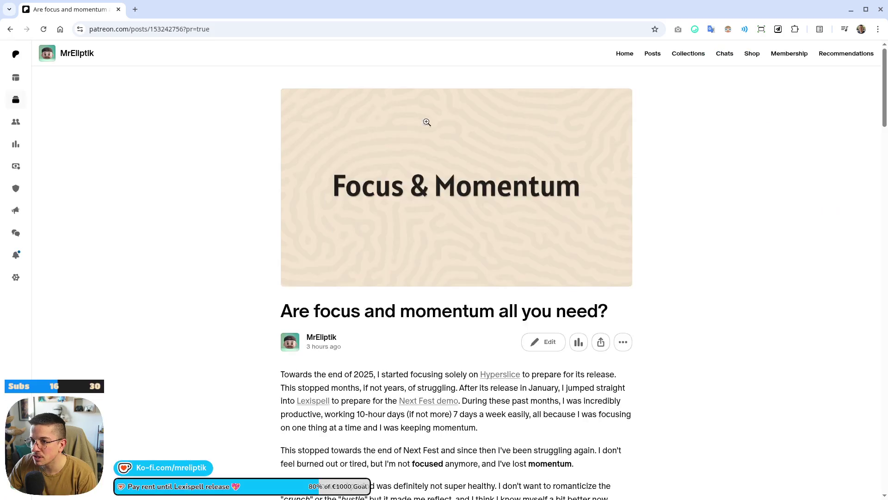
click(601, 341)
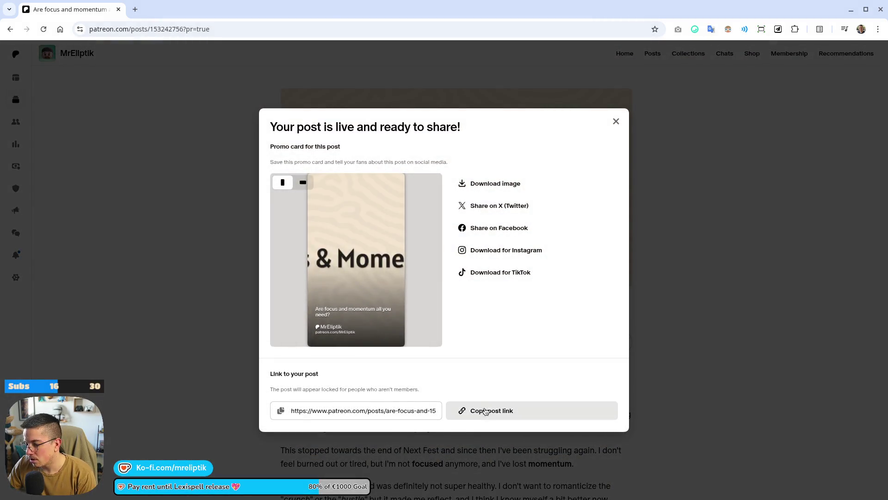
click(483, 410)
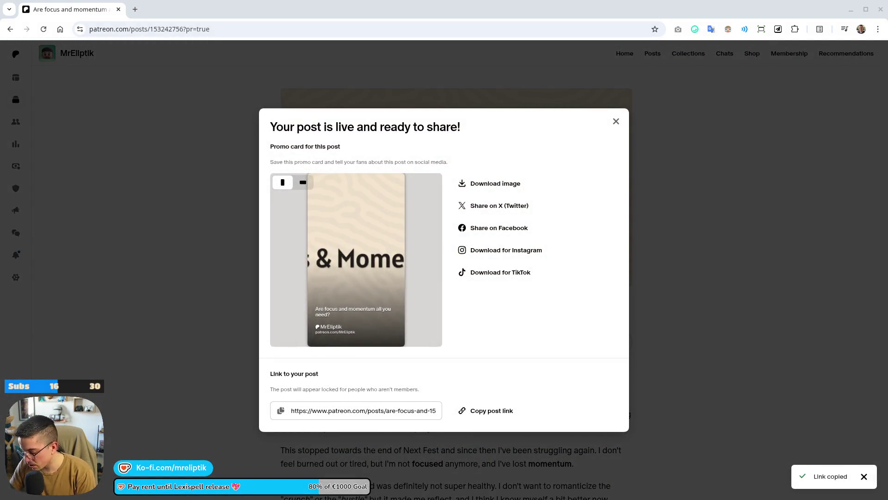
click(616, 121)
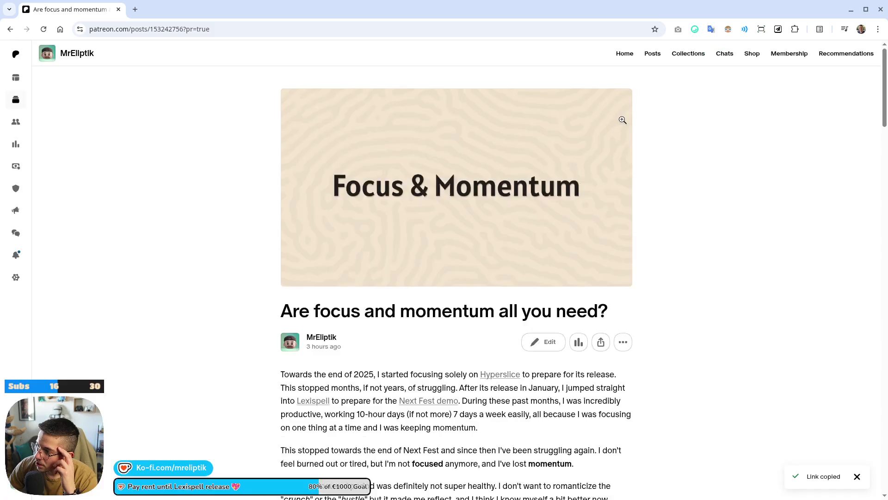
- View the post's header image full size, then look over the post title
click(611, 134)
click(865, 65)
scroll(555, 185, down, 2)
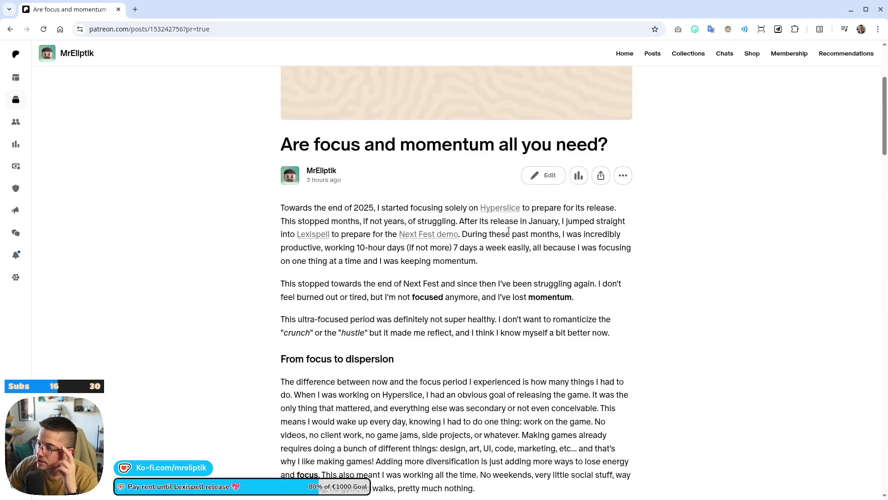
scroll(370, 223, up, 1)
drag(310, 255, 585, 264)
click(645, 268)
scroll(740, 245, down, 3)
scroll(662, 254, up, 2)
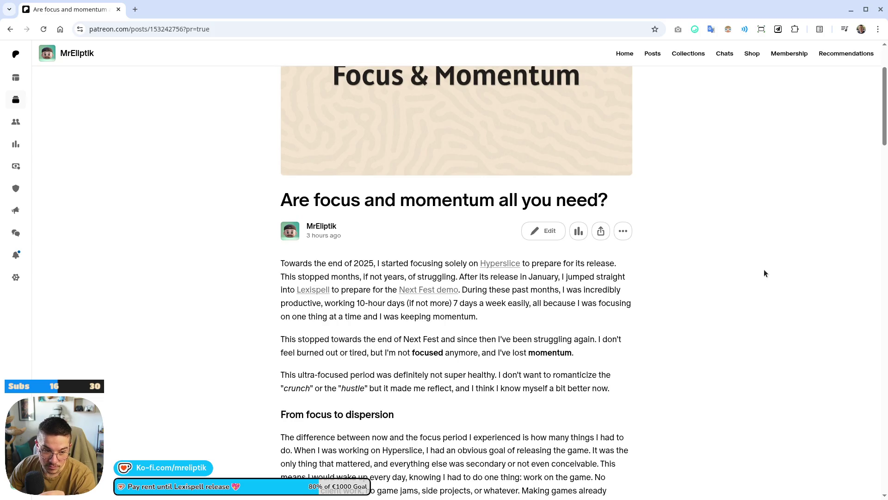
- Read through the published post, then open the creator Library in a new tab
scroll(748, 271, down, 20)
scroll(382, 275, up, 20)
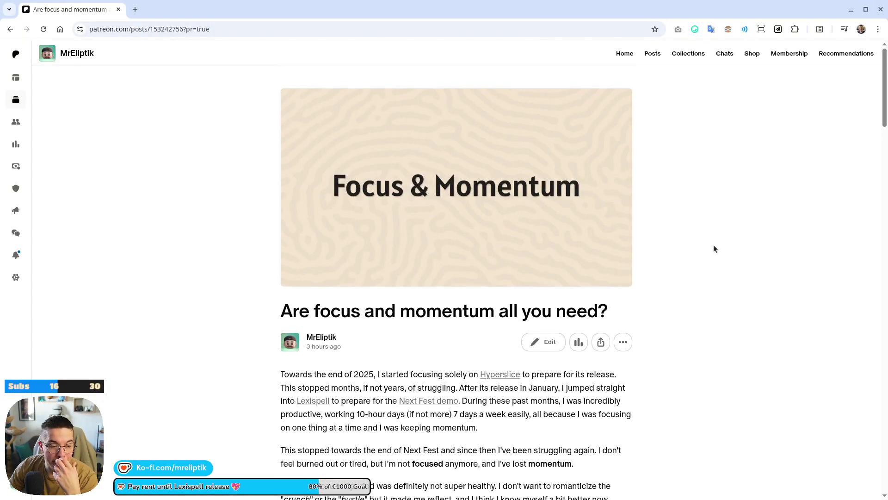
scroll(567, 252, down, 6)
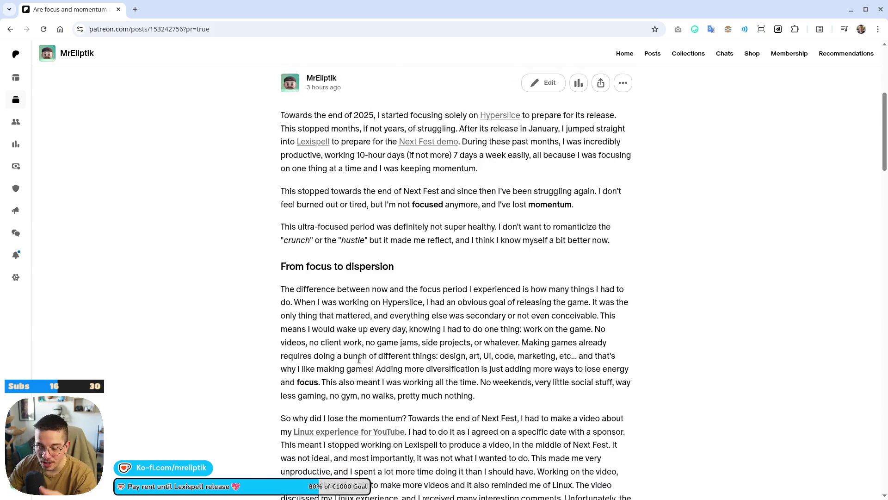
scroll(375, 387, up, 5)
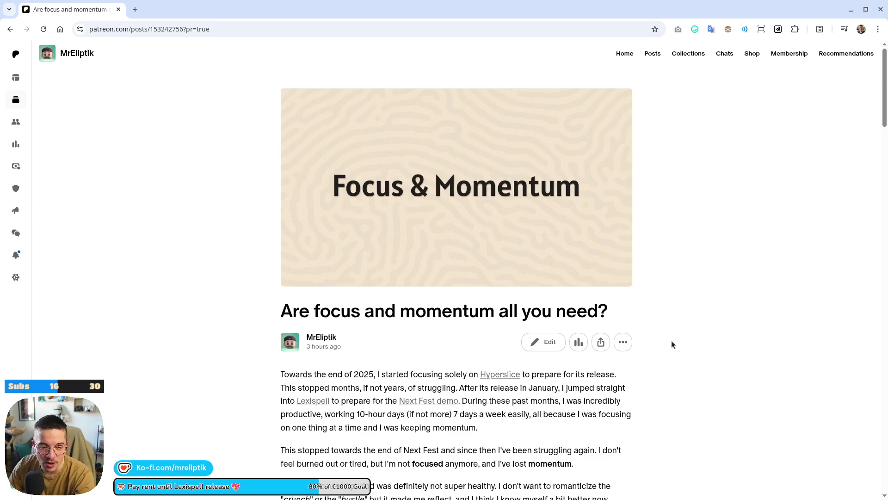
scroll(325, 146, down, 15)
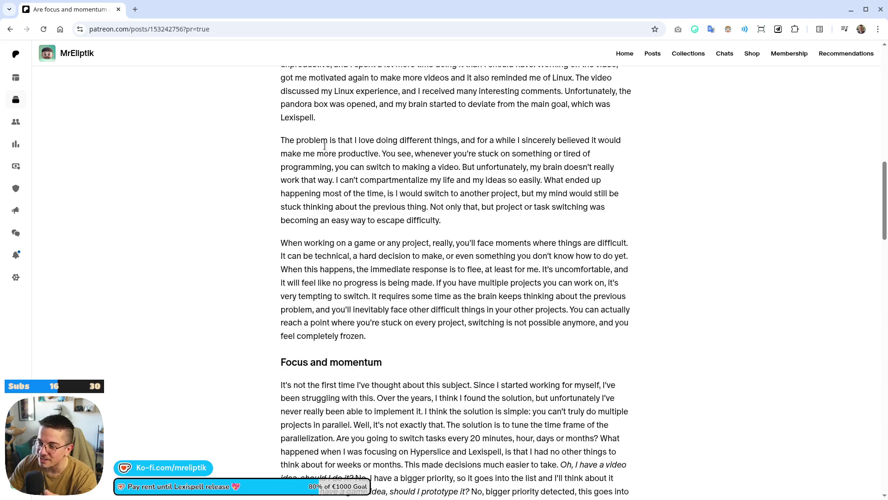
scroll(574, 355, up, 15)
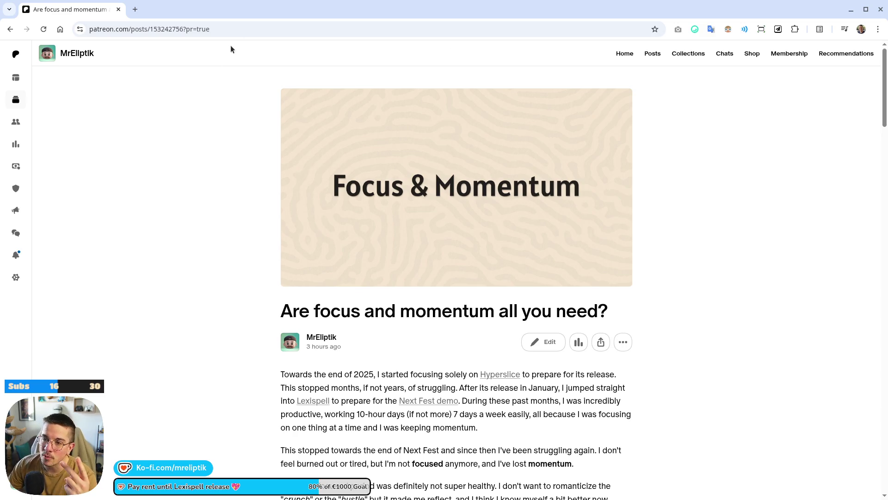
click(16, 100)
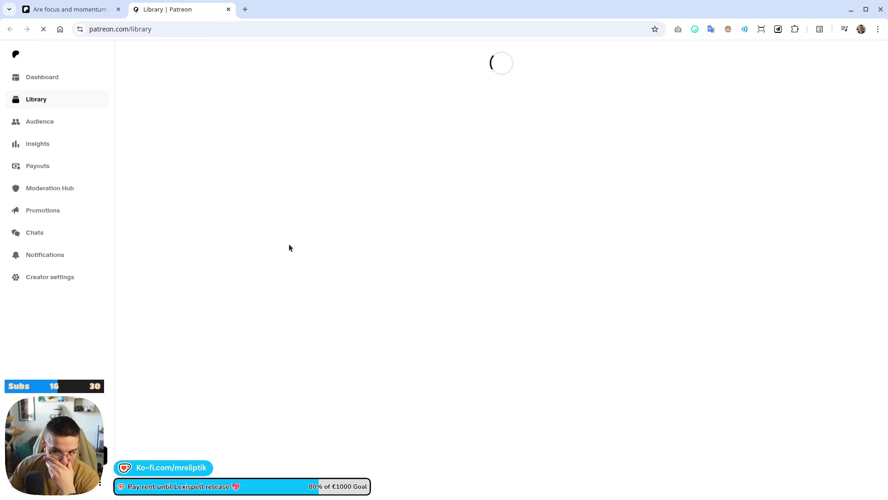
- Go to Drafts and select the title of the 'Are wishlists the only metric…' draft
click(231, 98)
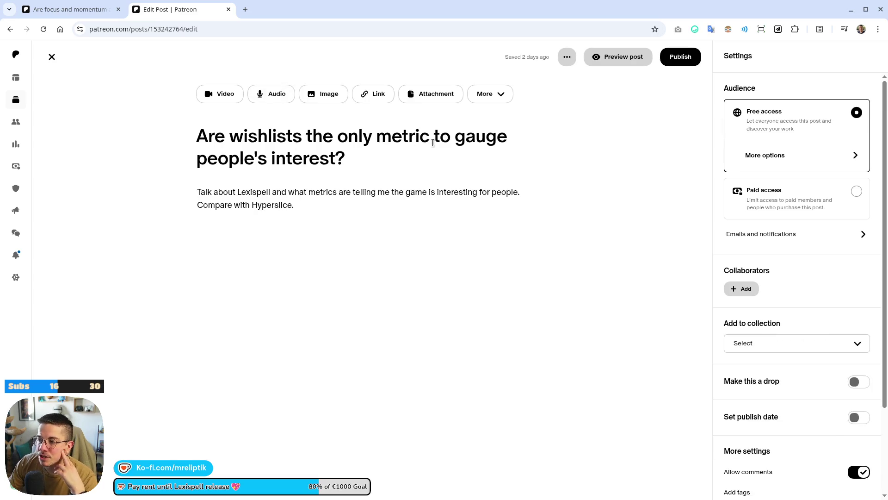
drag(353, 163, 199, 133)
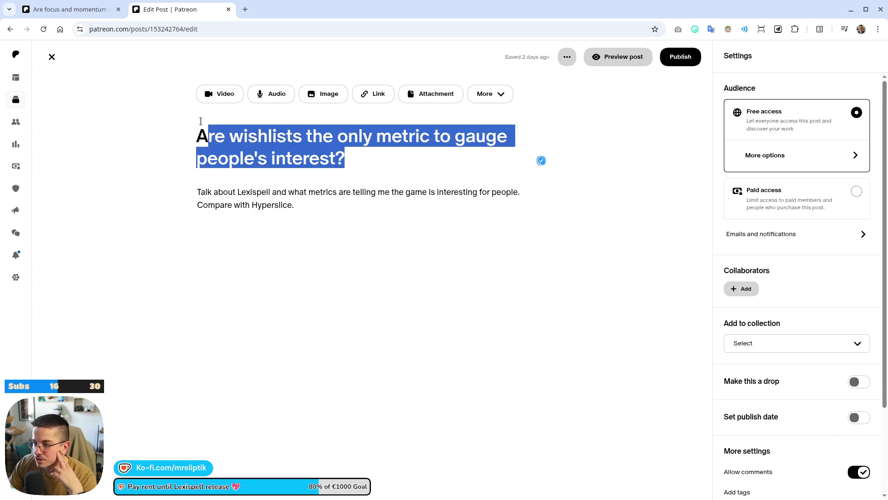
click(287, 155)
triple_click(219, 141)
click(360, 314)
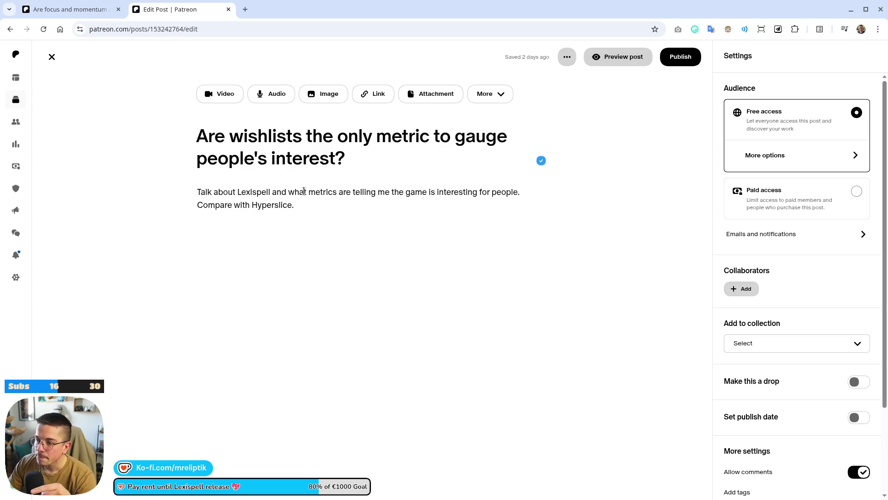
drag(198, 135, 361, 162)
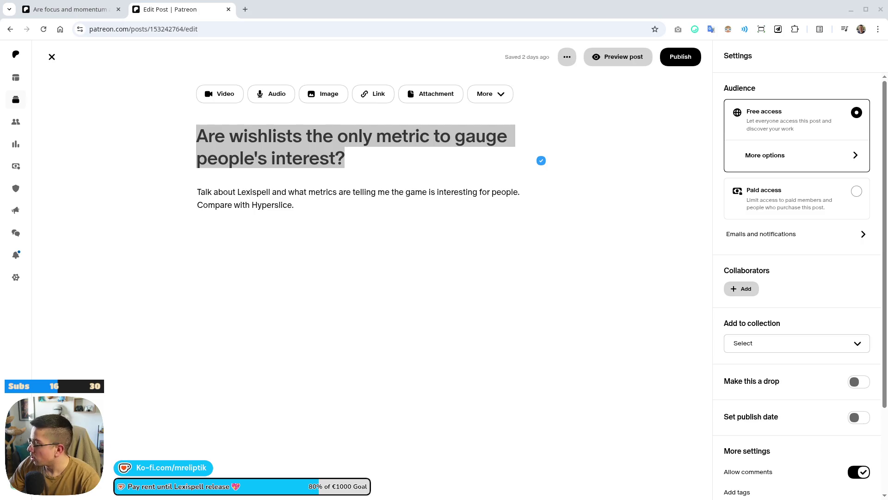
- Search 'hyperslice' in a new tab and browse the Hyperslice Steam store page's video and screenshots
click(246, 9)
text(hyperslice)
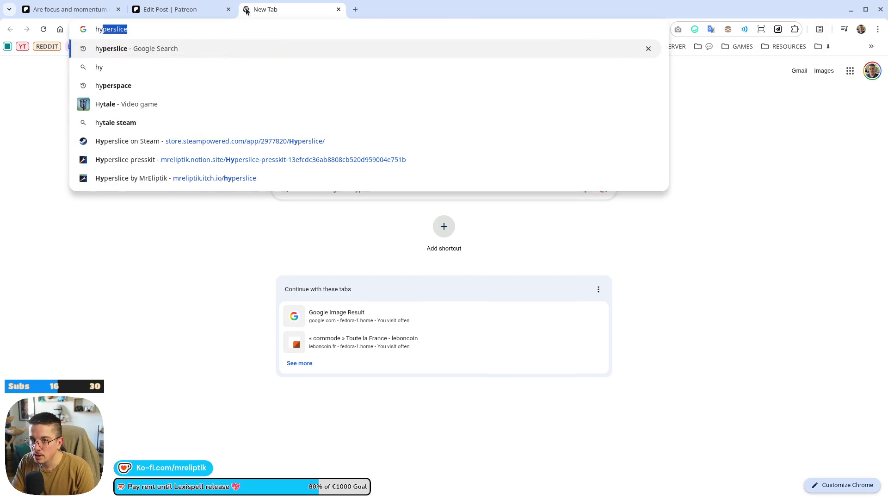
key(Return)
click(152, 144)
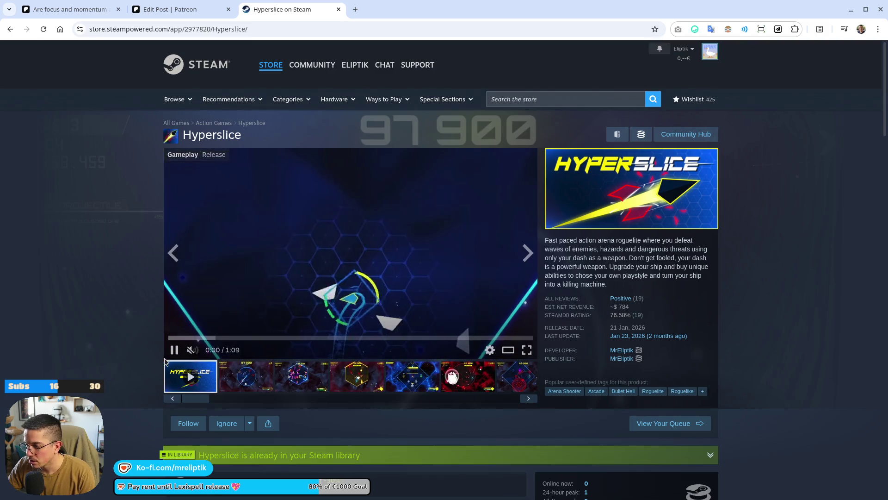
click(504, 296)
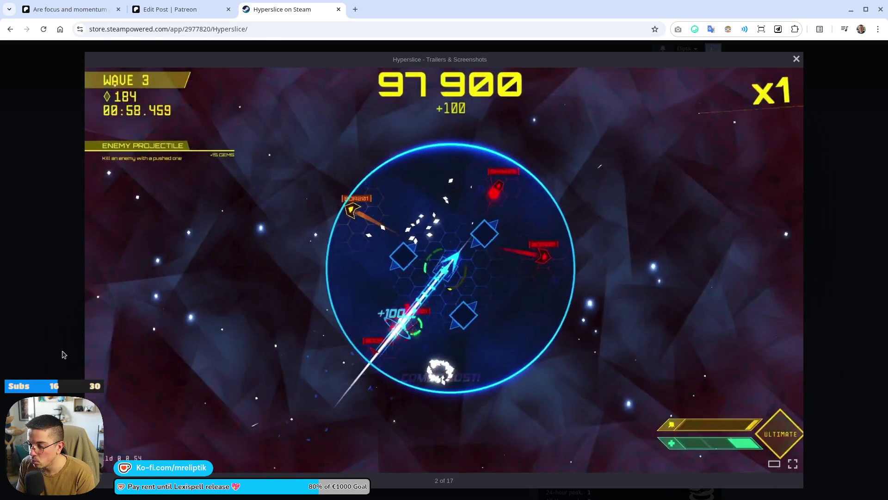
click(51, 111)
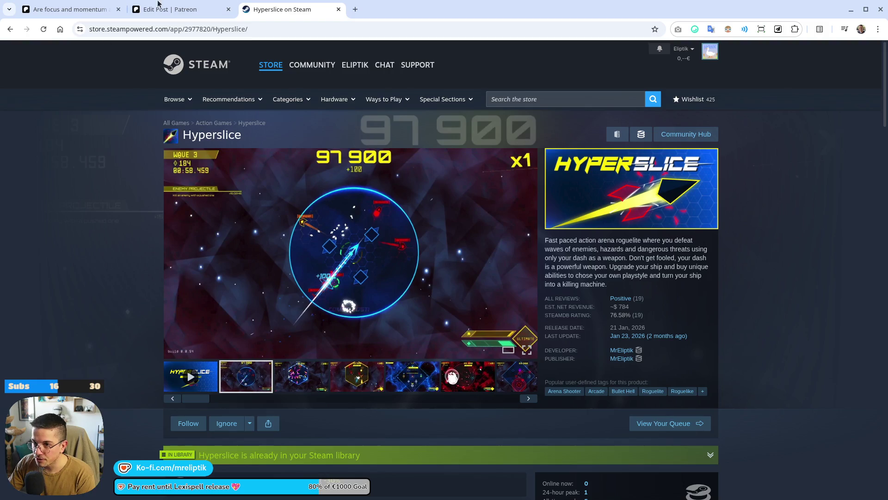
- Open the published posts list in a new Patreon tab and close the wishlists draft tab
click(69, 9)
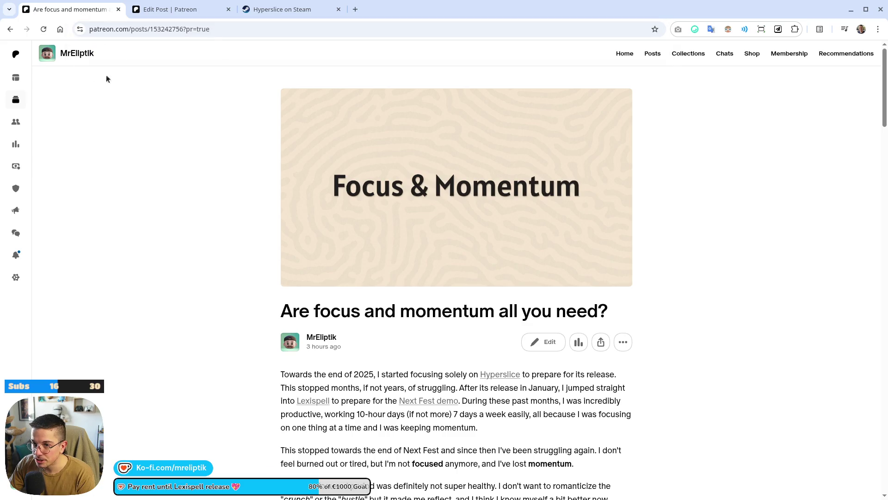
click(11, 29)
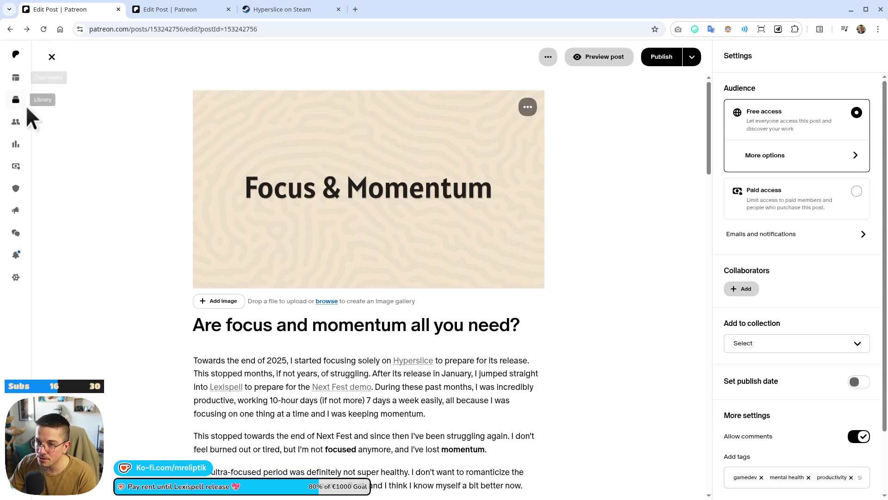
click(18, 100)
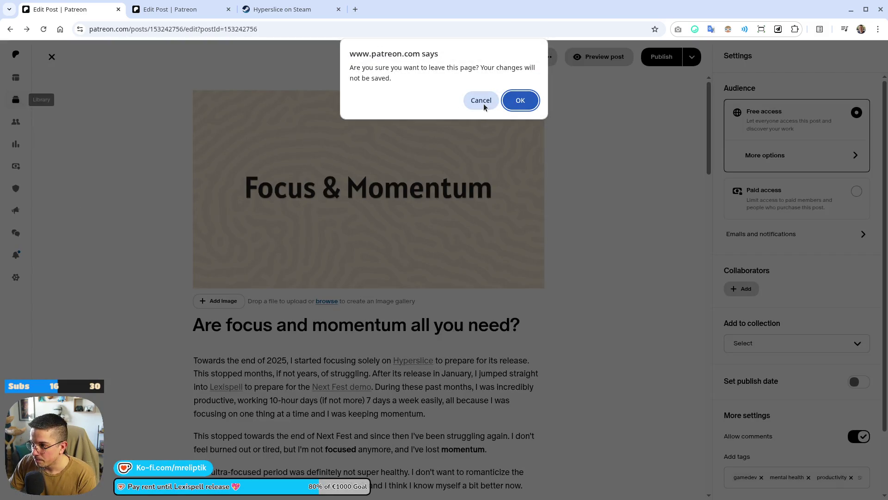
click(481, 98)
middle_click(16, 78)
click(297, 8)
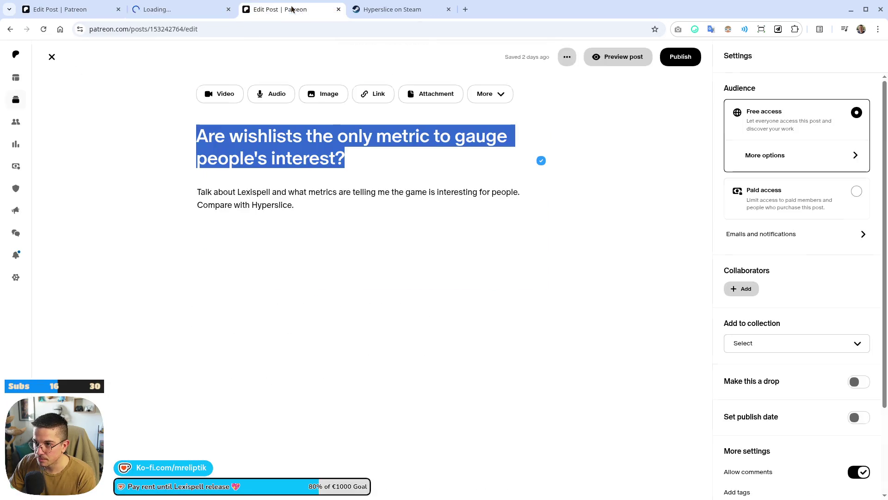
click(339, 9)
key(ctrl+shift+Tab)
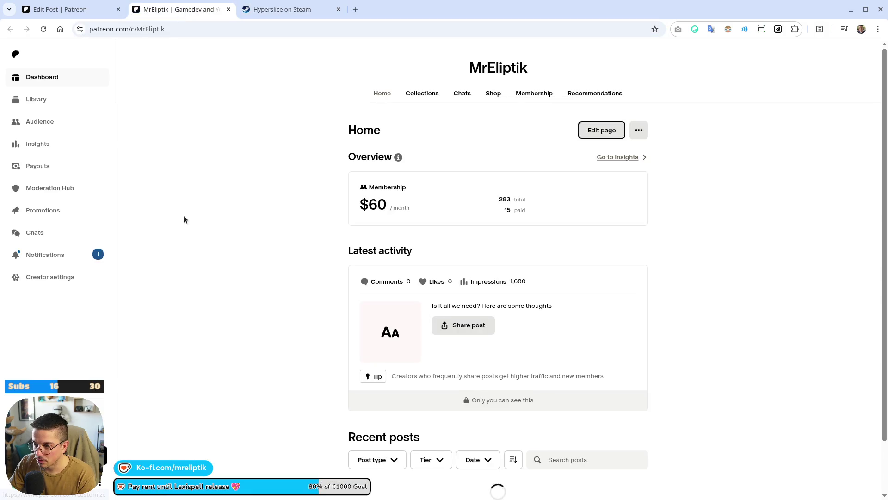
click(38, 99)
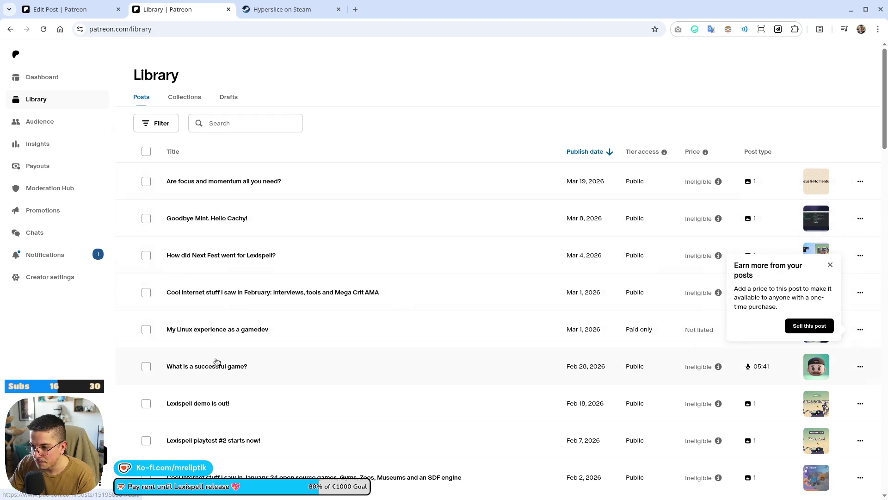
- Open 'What is a successful game?' in the editor, check its extra options, then exit without saving
click(196, 368)
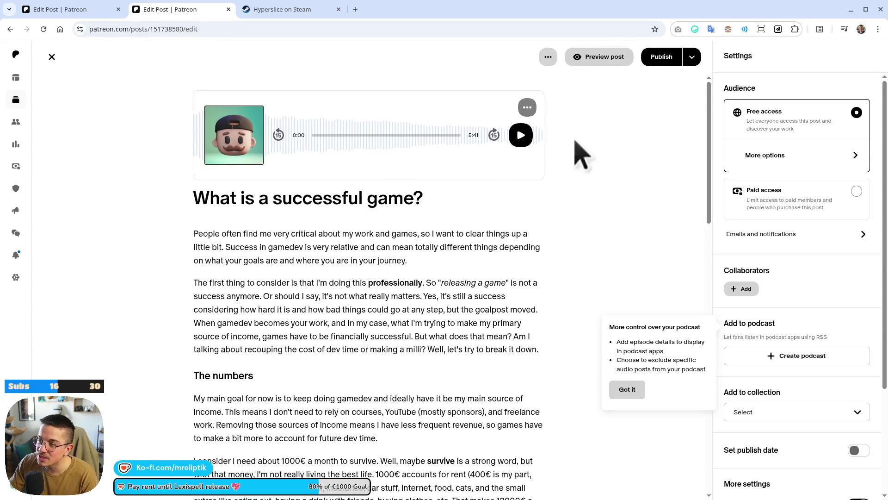
click(629, 391)
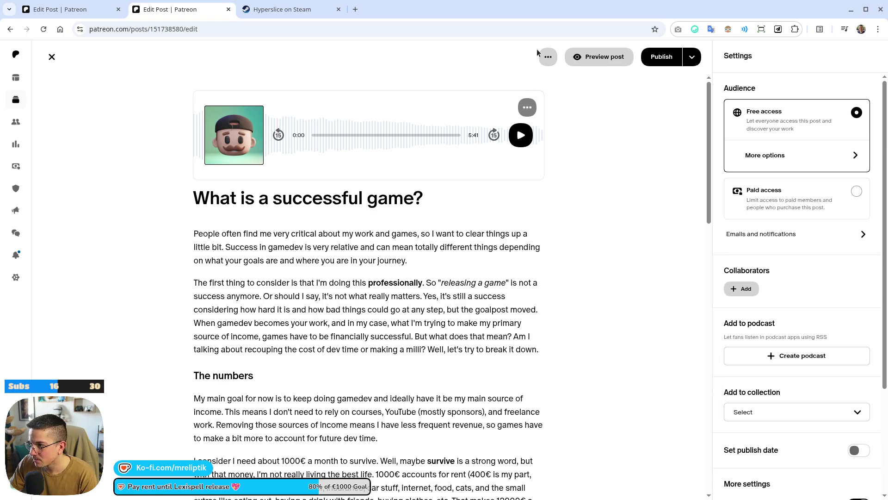
click(549, 58)
click(700, 69)
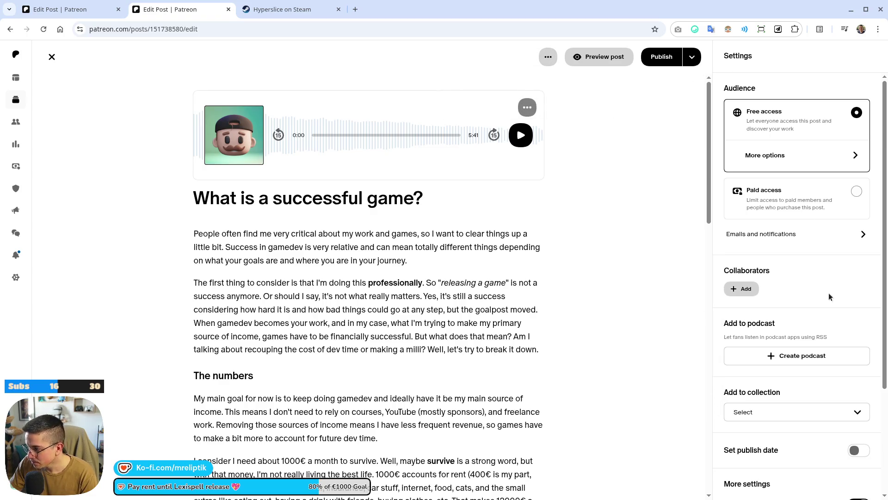
scroll(585, 321, down, 20)
scroll(536, 398, up, 20)
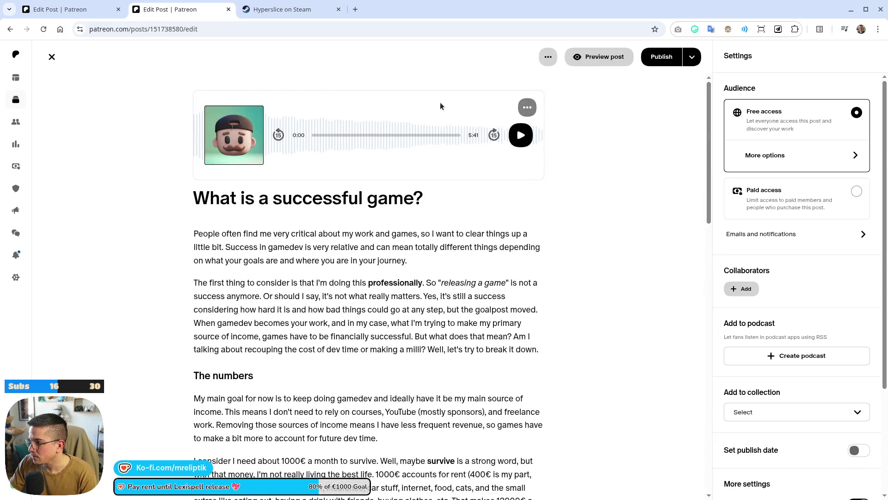
click(52, 56)
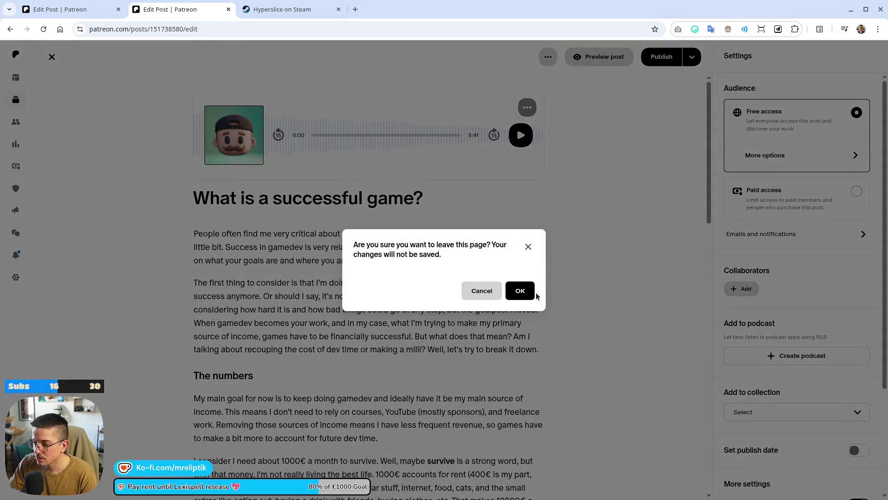
click(520, 298)
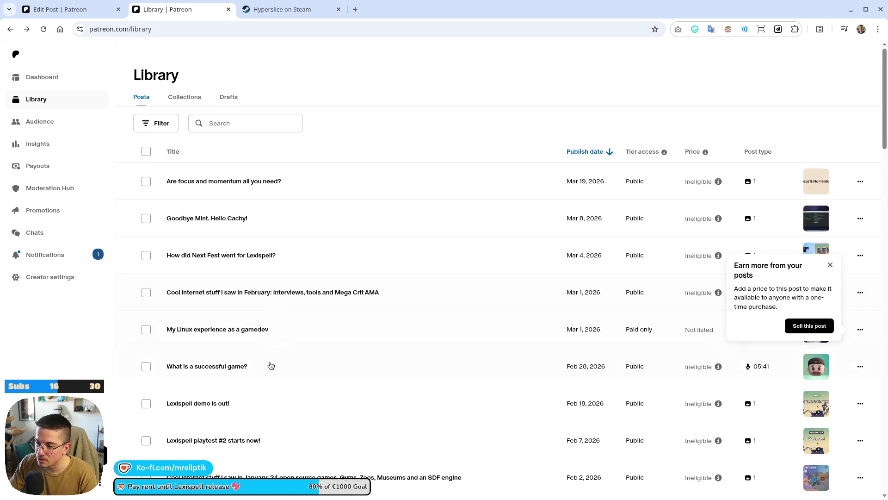
scroll(271, 371, down, 2)
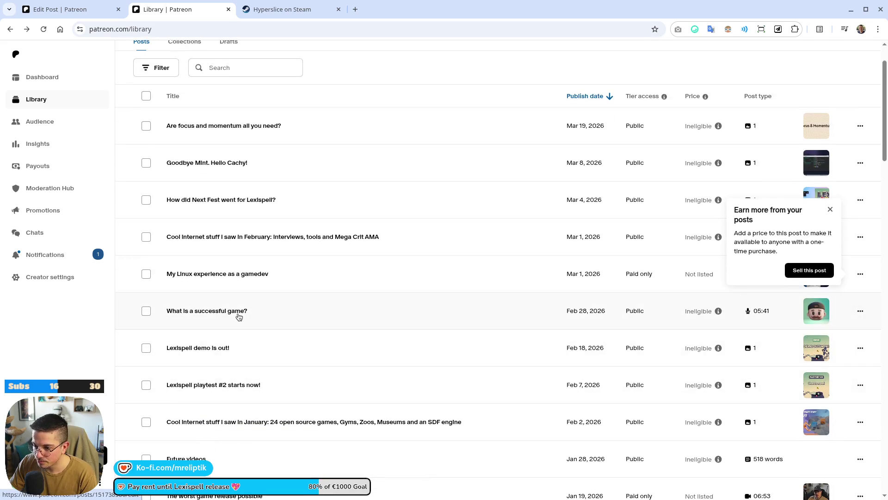
- Open the 'What is a successful game?' editor in a new tab from the Library row's actions menu
click(861, 311)
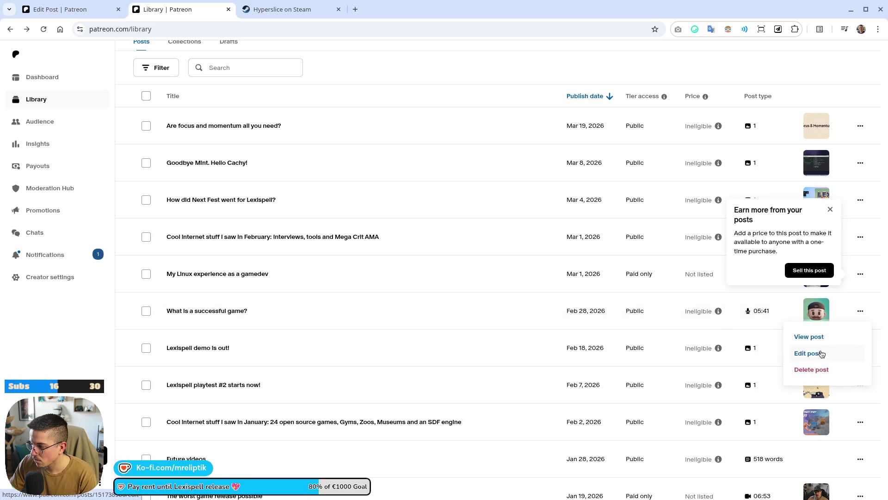
middle_click(240, 274)
middle_click(231, 311)
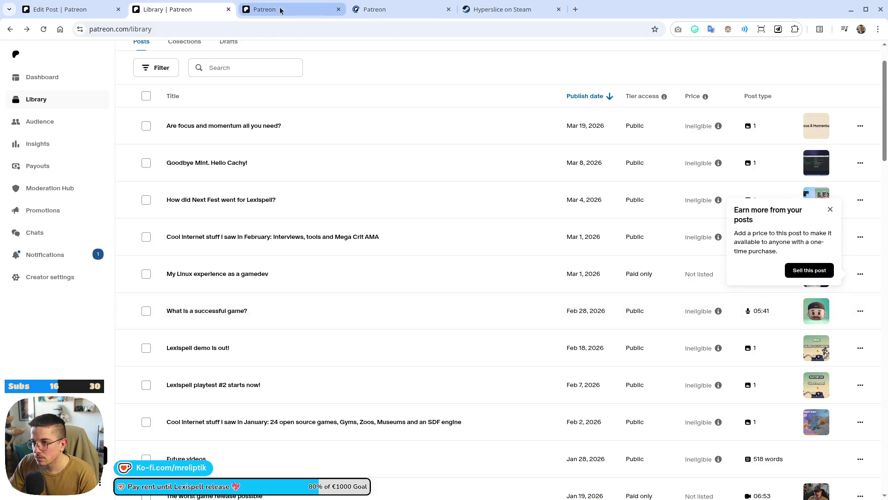
click(281, 11)
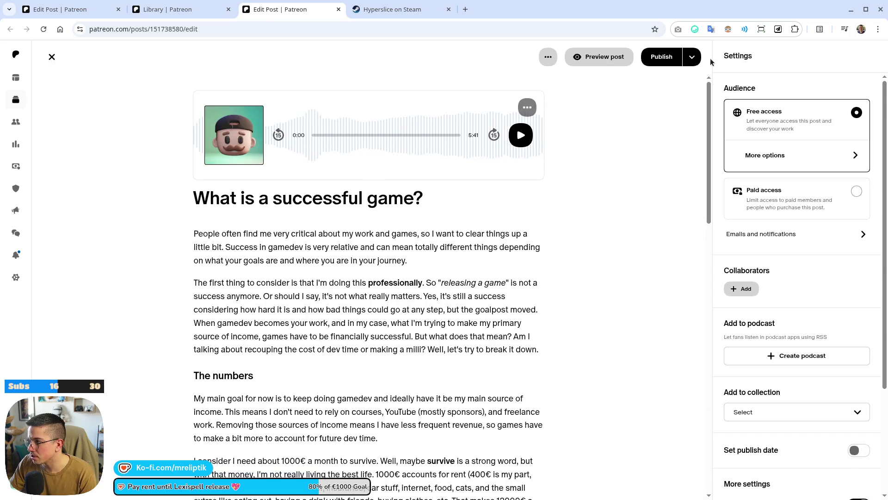
scroll(722, 139, down, 3)
scroll(722, 139, up, 3)
- Preview the post, close the preview, then exit the editor without saving
click(689, 56)
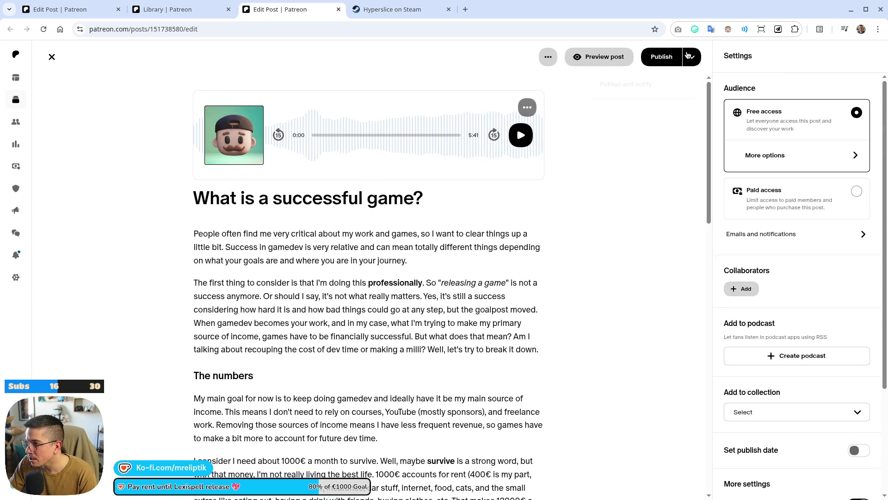
click(585, 58)
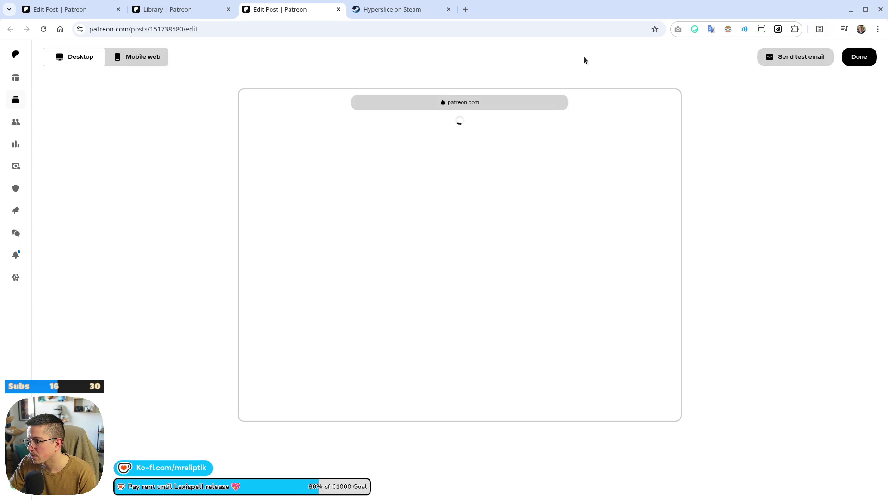
click(859, 57)
click(548, 56)
scroll(211, 391, down, 20)
scroll(211, 390, down, 3)
scroll(211, 390, up, 20)
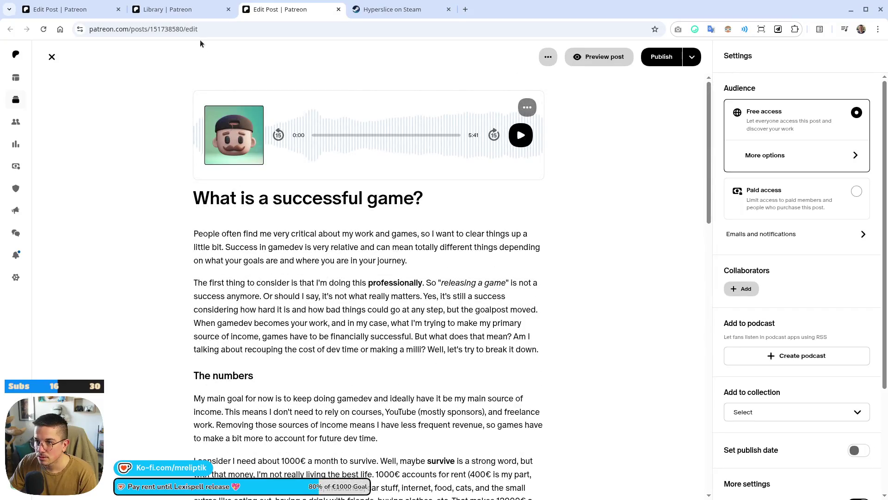
click(199, 29)
click(196, 82)
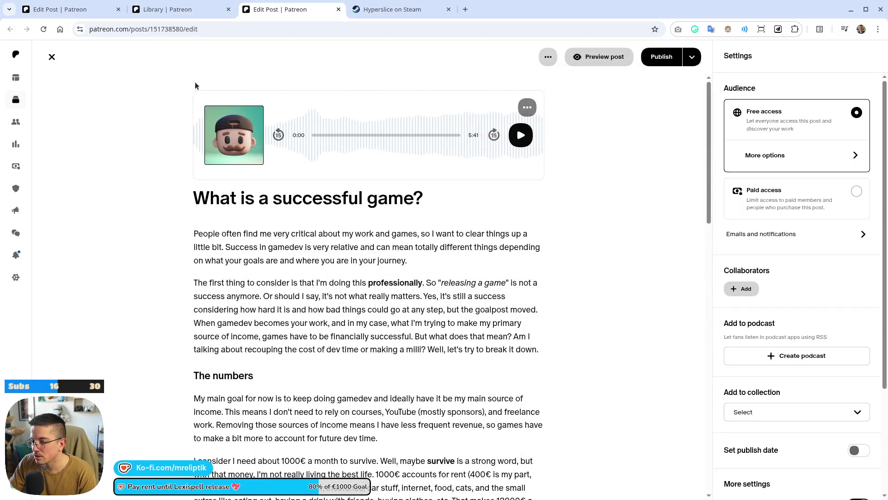
click(16, 55)
click(506, 104)
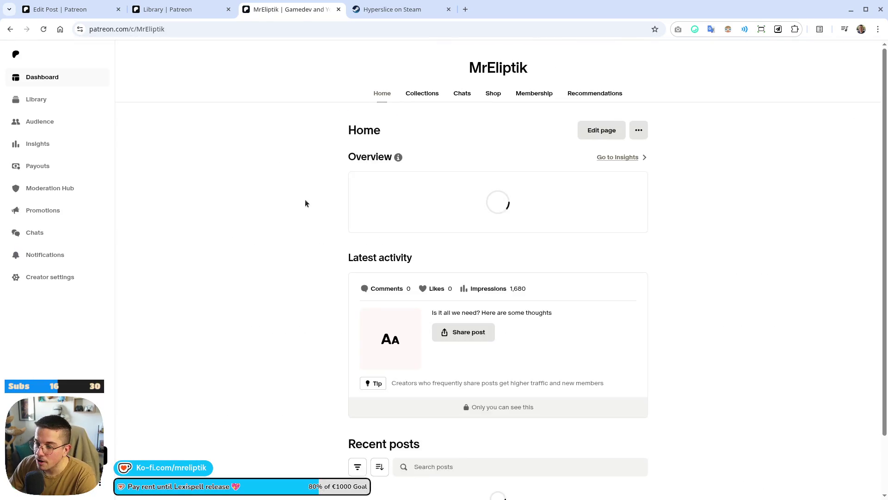
- Scroll the creator Home feed down to the February 28 'What is a successful game?' post
scroll(321, 281, down, 1)
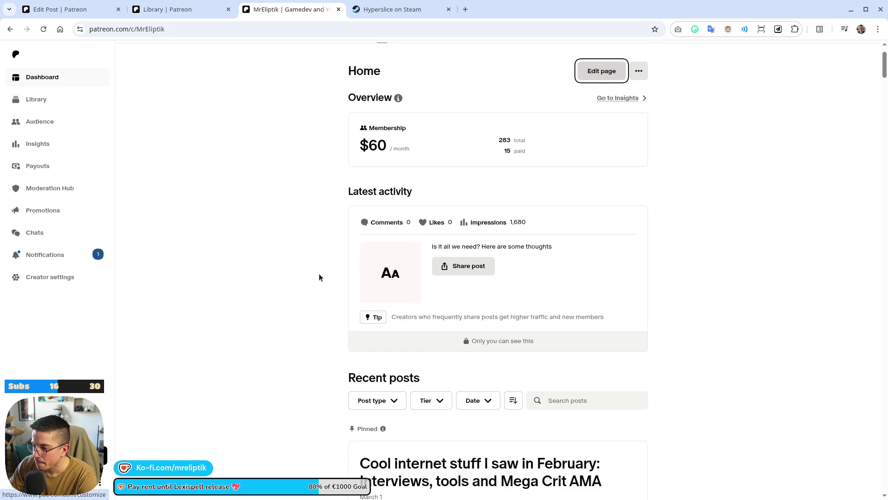
scroll(318, 273, down, 15)
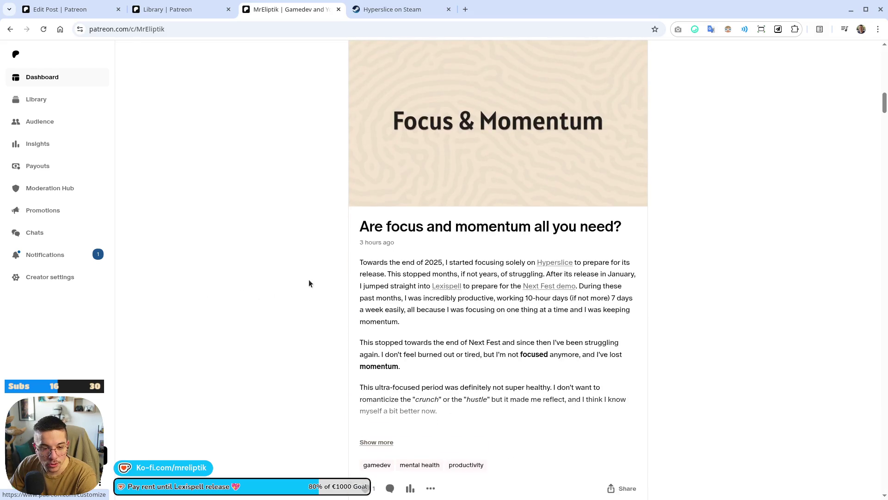
scroll(324, 247, down, 12)
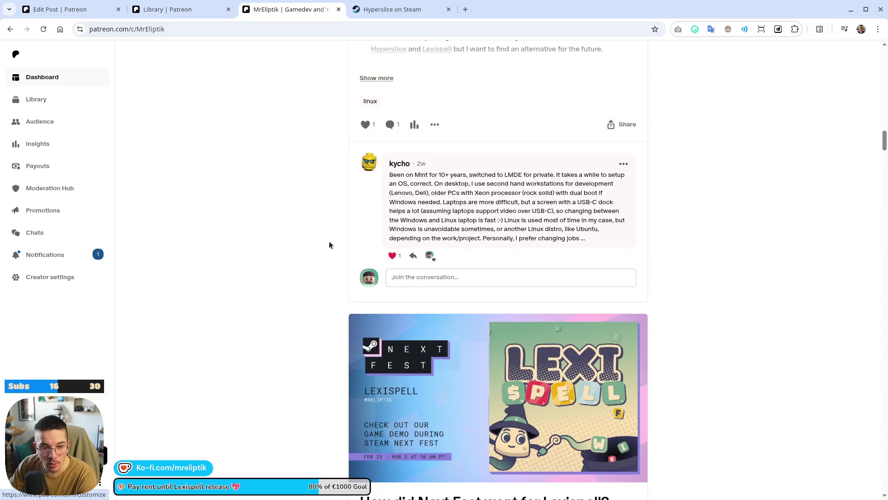
scroll(330, 242, down, 5)
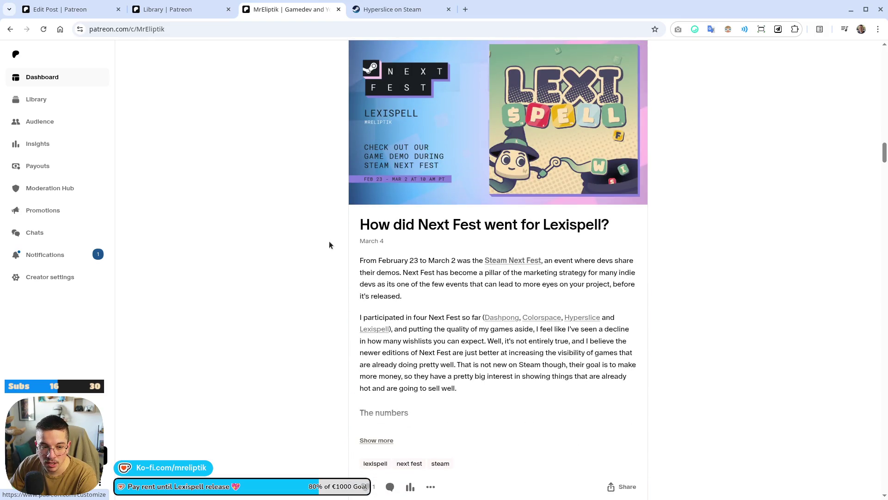
scroll(279, 267, down, 15)
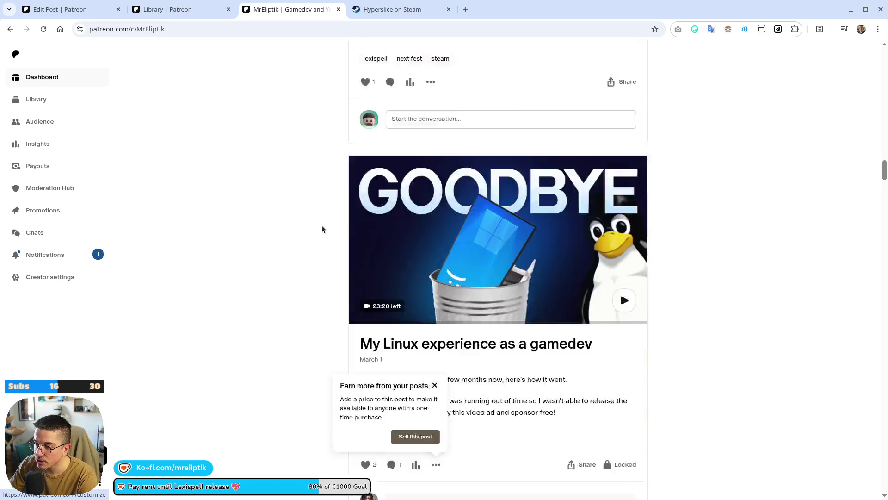
scroll(303, 224, down, 5)
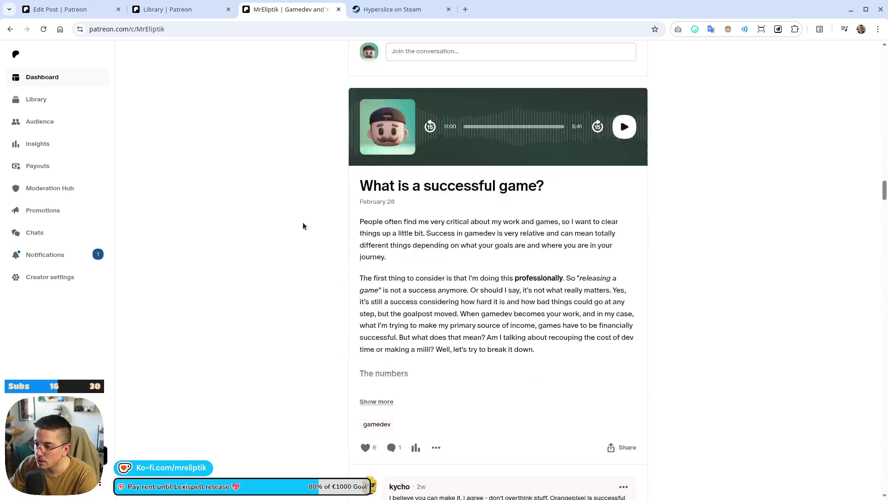
scroll(463, 287, up, 3)
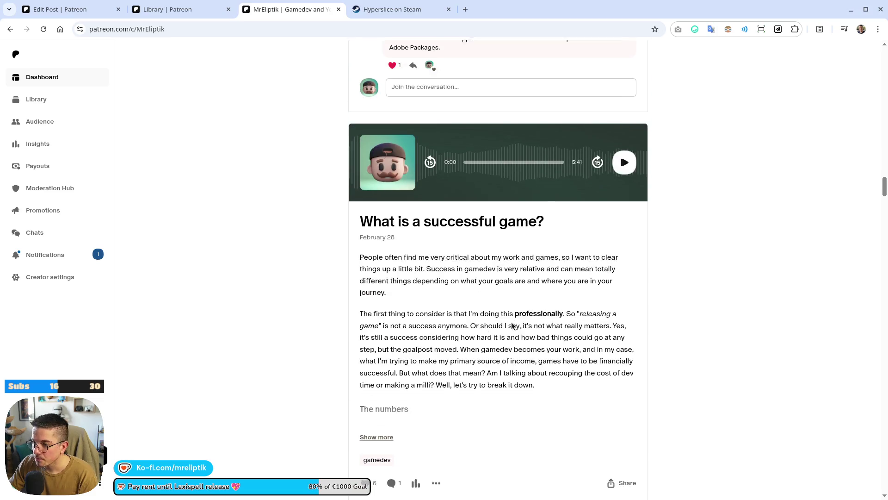
scroll(633, 309, down, 3)
- Copy the 'What is a successful game?' post link from its Share dialog, then close the dialog
click(625, 318)
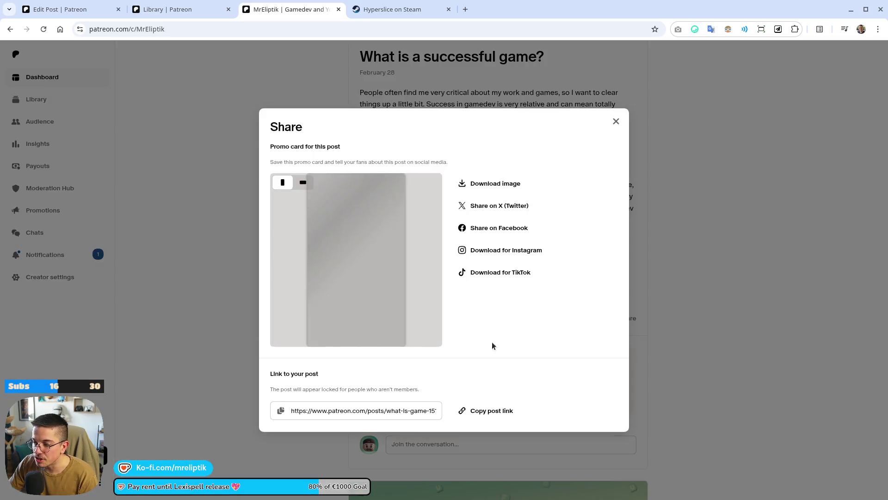
click(484, 411)
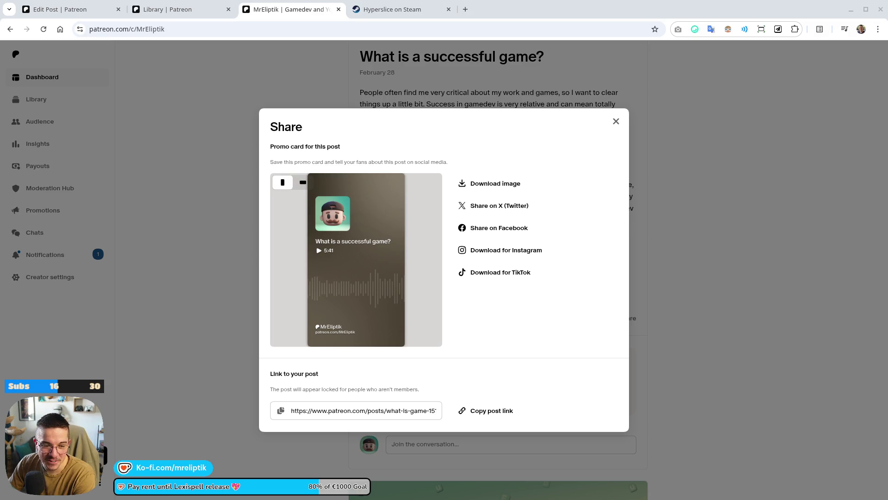
click(616, 121)
scroll(413, 250, up, 10)
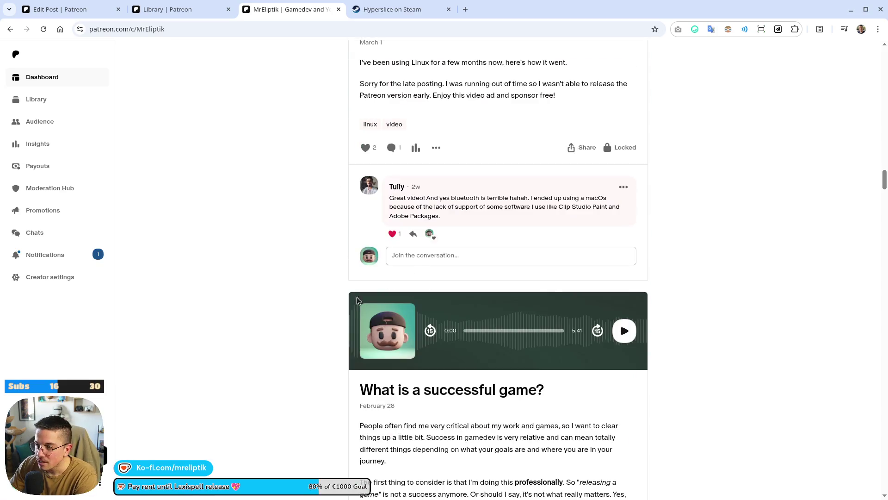
scroll(410, 258, down, 7)
scroll(416, 241, down, 5)
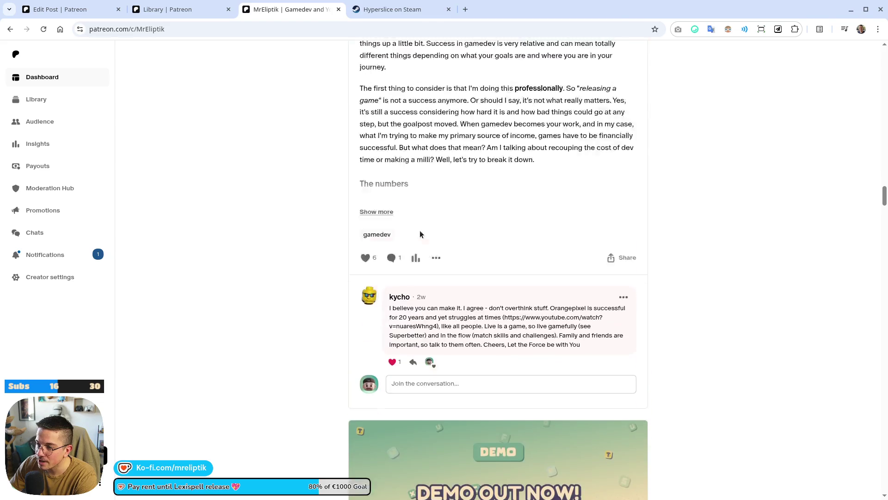
scroll(422, 230, up, 4)
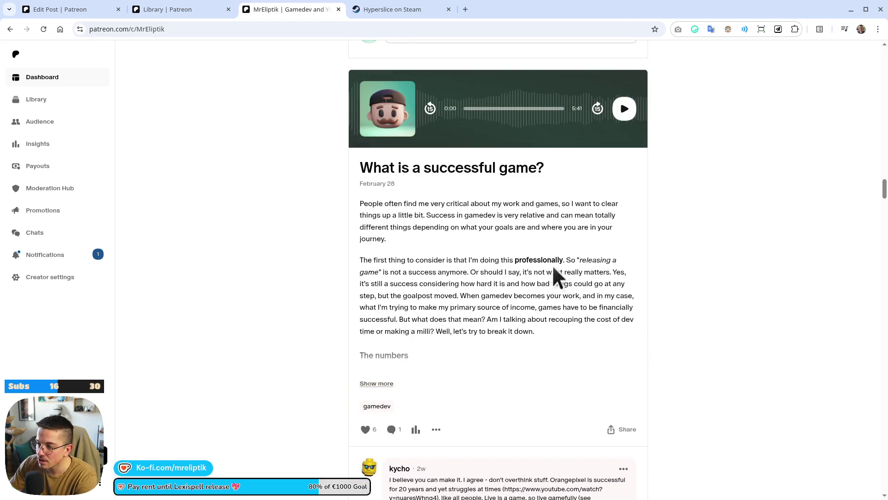
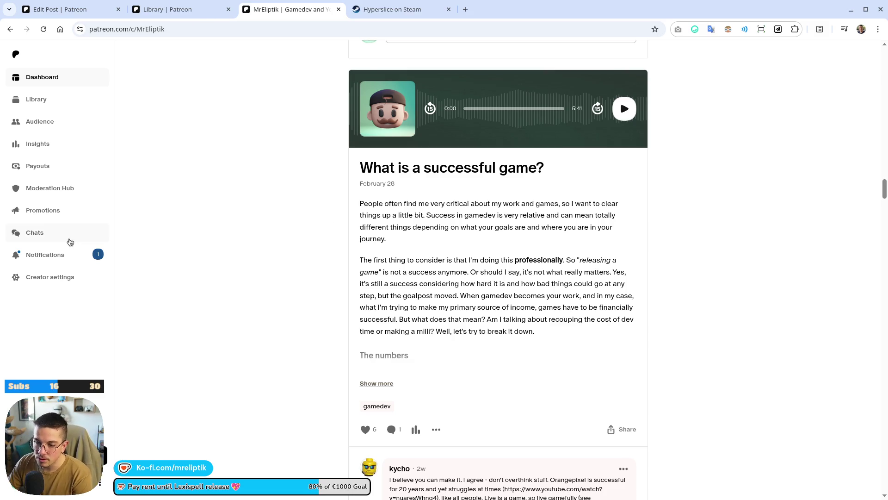
- Check the Patreon creator notifications, then close the Notifications and Library tabs
click(57, 255)
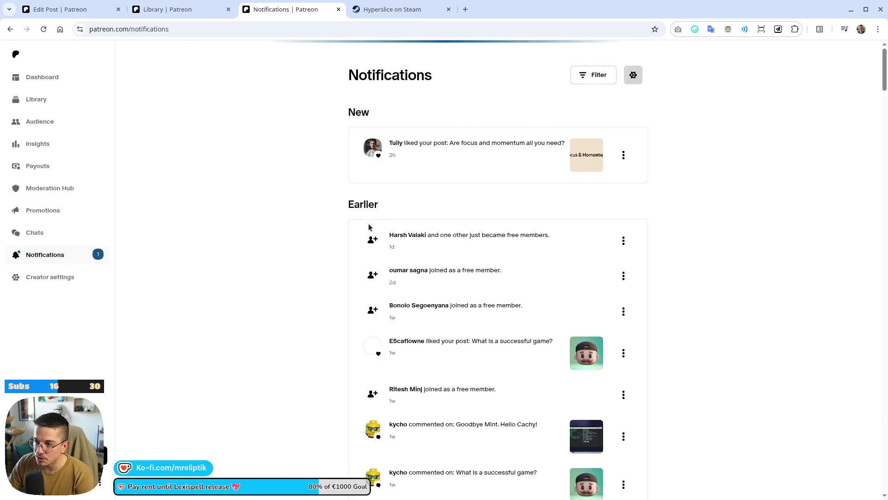
middle_click(266, 18)
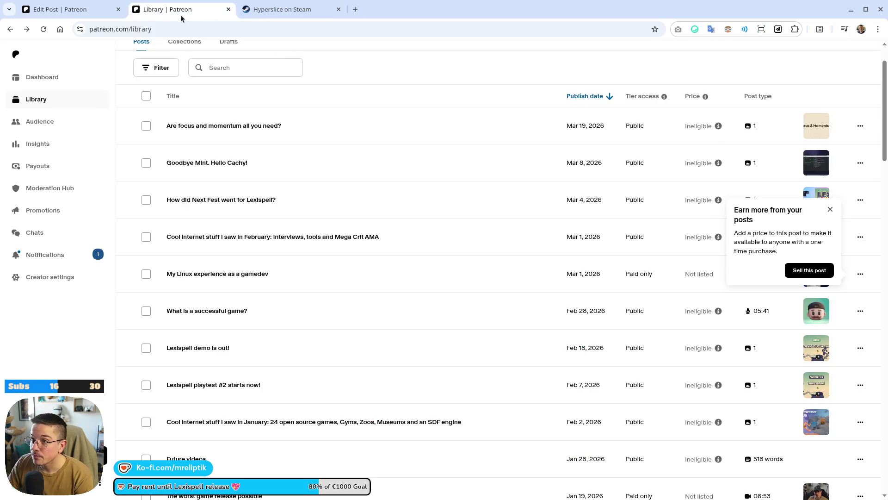
middle_click(183, 19)
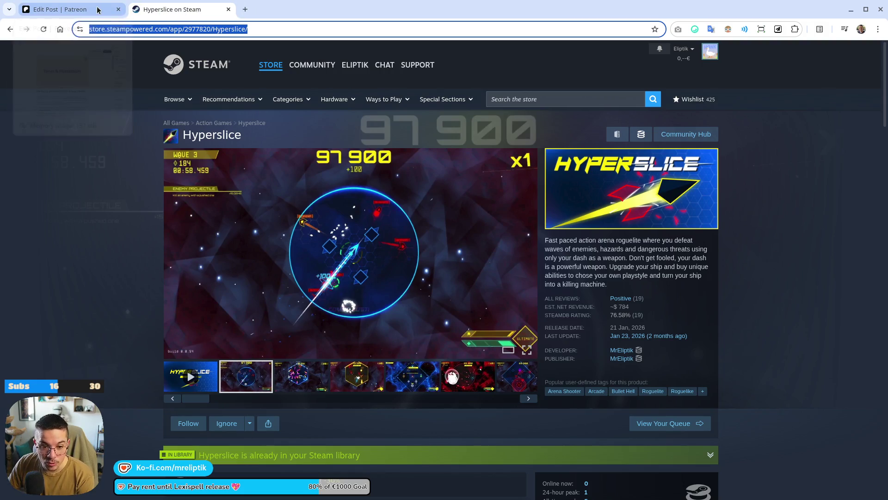
- Discard the unsaved Patreon post editor and expand Hyperslice's full About This Game description
click(101, 11)
key(Return)
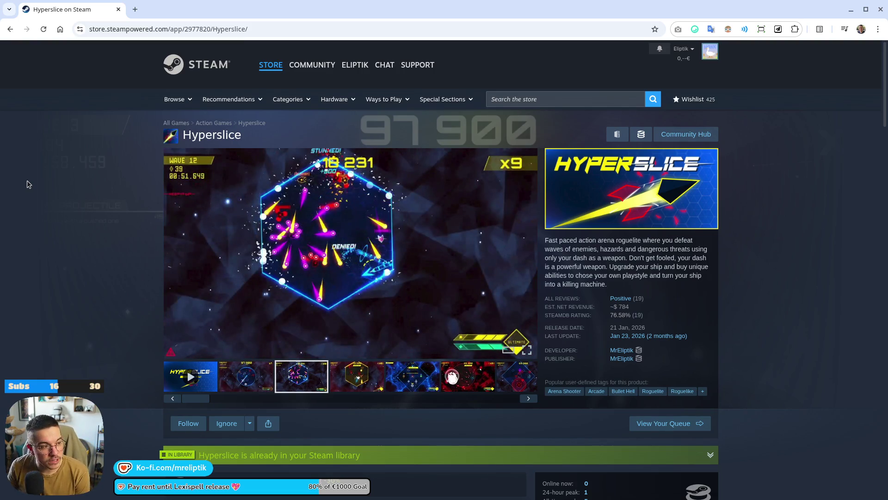
scroll(28, 184, down, 20)
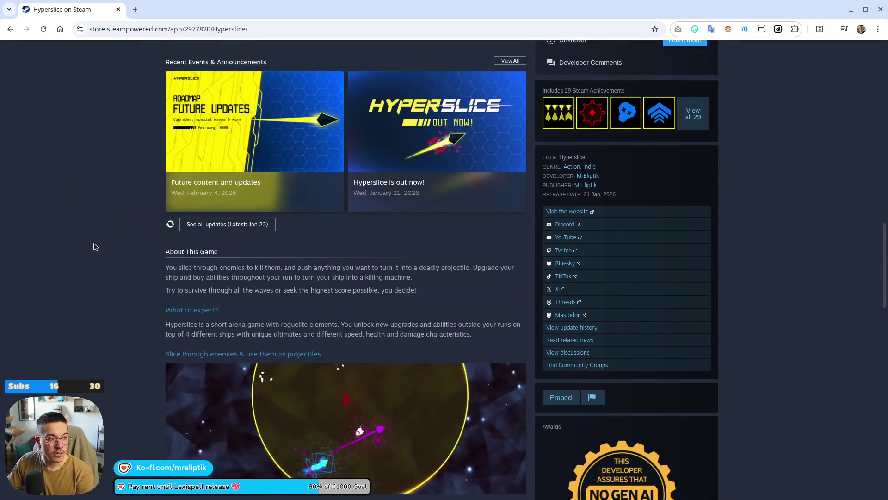
scroll(88, 246, down, 5)
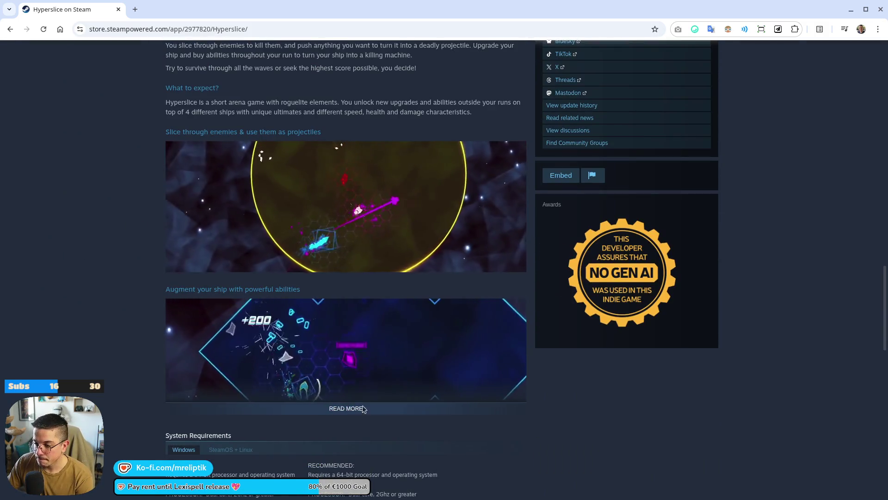
click(346, 408)
scroll(135, 312, down, 6)
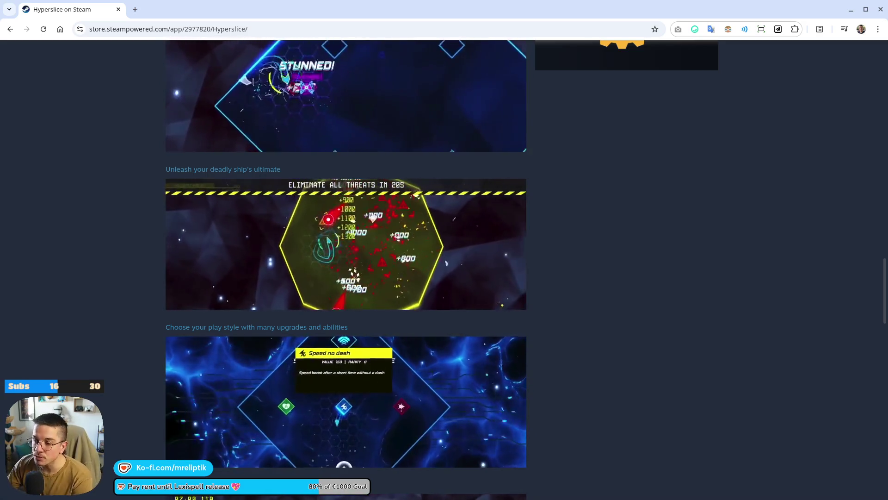
key(XF86AudioLowerVolume)
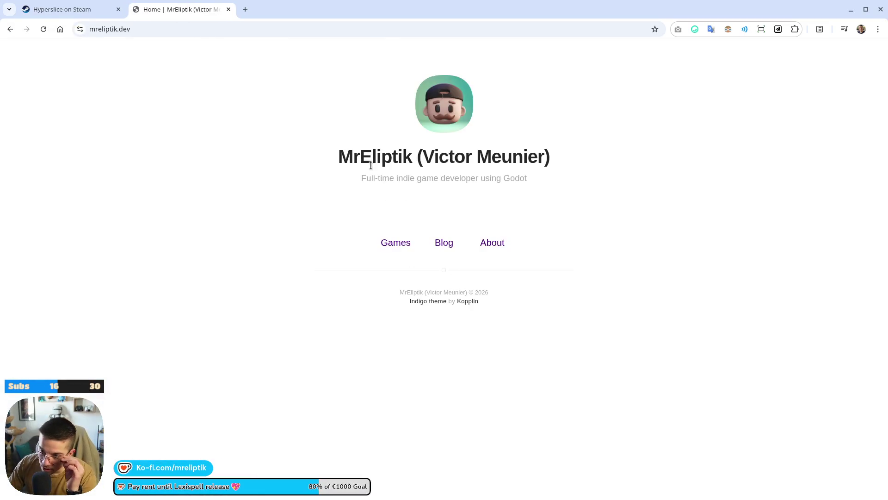
- Open the mreliptik.dev blog listing and browse its posts, briefly glancing at the Steam page
click(444, 242)
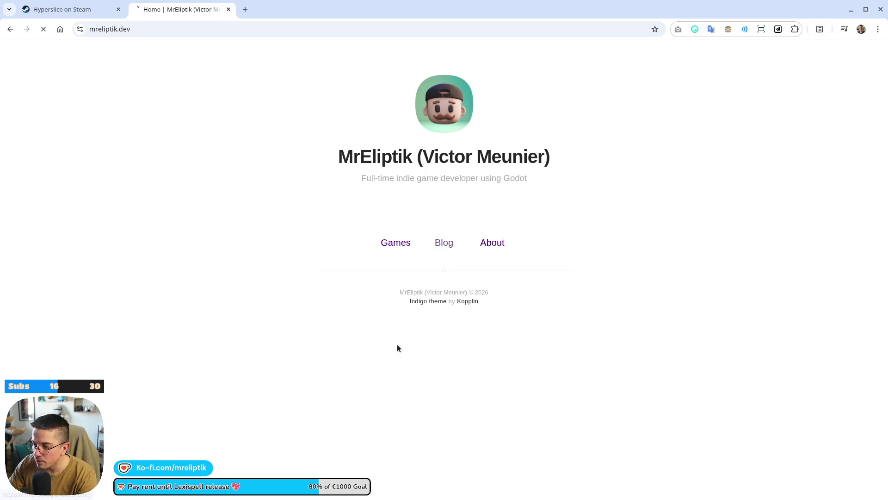
scroll(434, 287, down, 8)
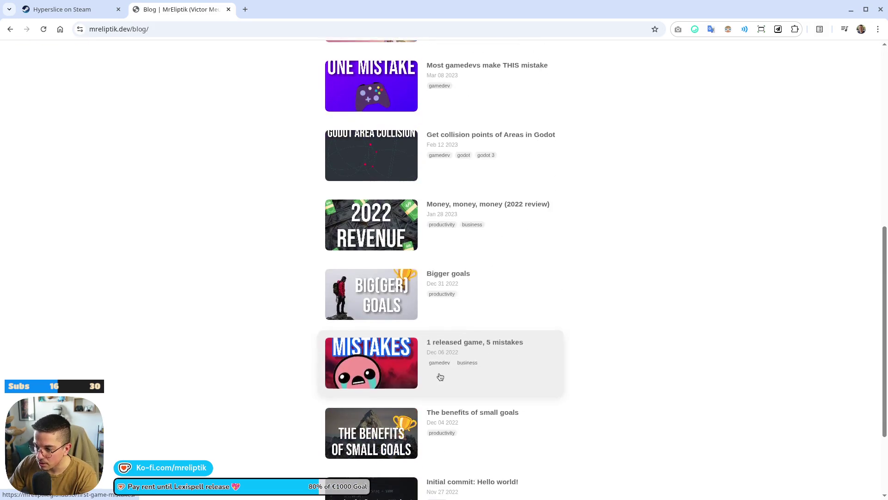
scroll(440, 377, up, 8)
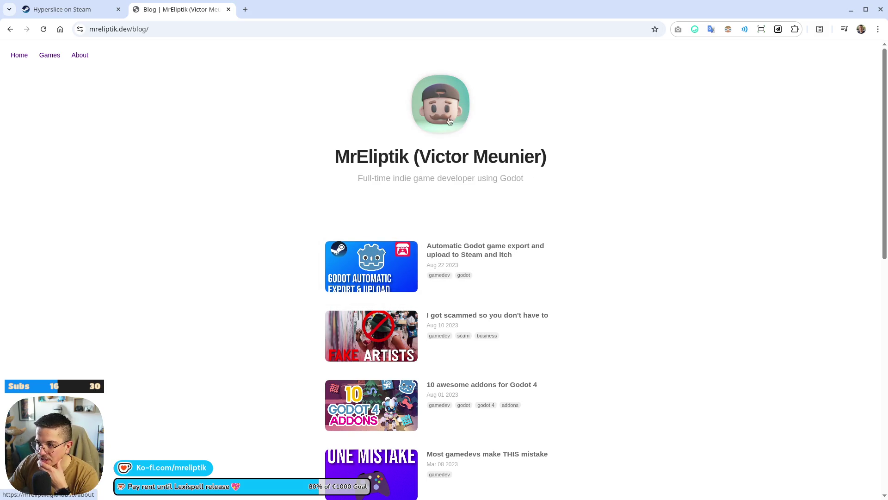
click(90, 9)
click(187, 9)
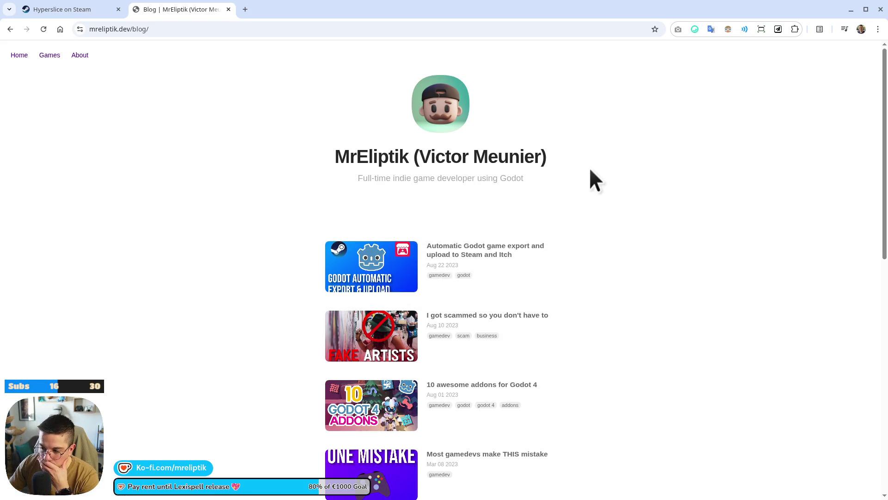
scroll(589, 168, down, 5)
scroll(588, 169, down, 5)
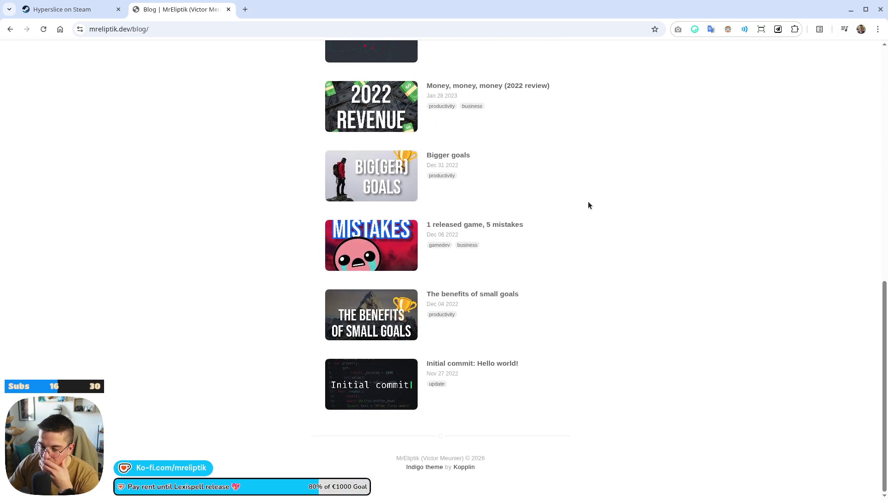
scroll(537, 180, up, 10)
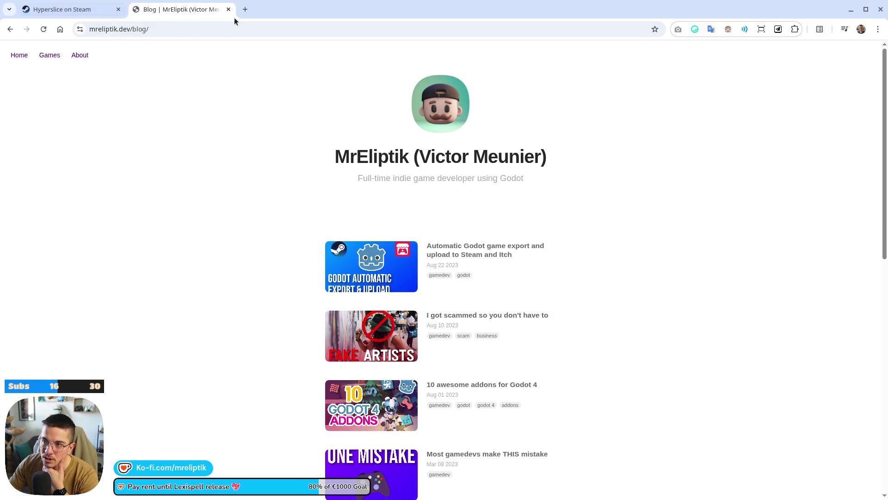
- Finish browsing the blog posts and switch back to the Hyperslice Steam page
click(246, 9)
click(338, 9)
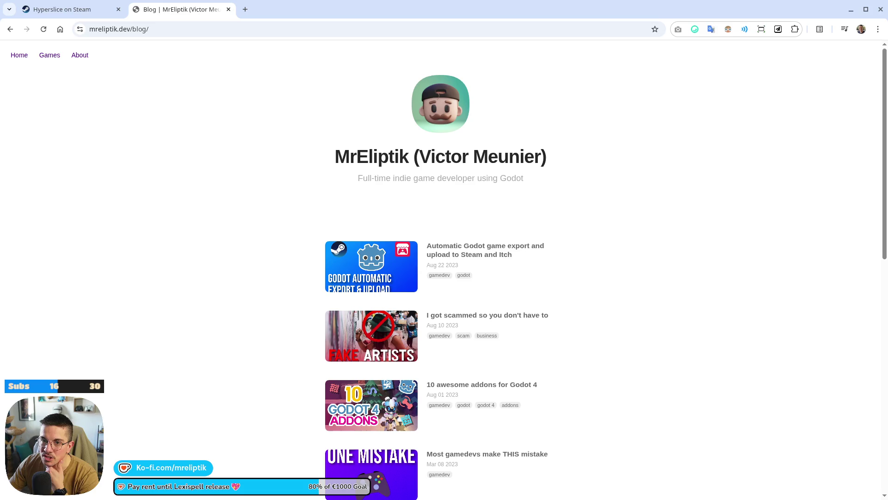
scroll(200, 238, down, 10)
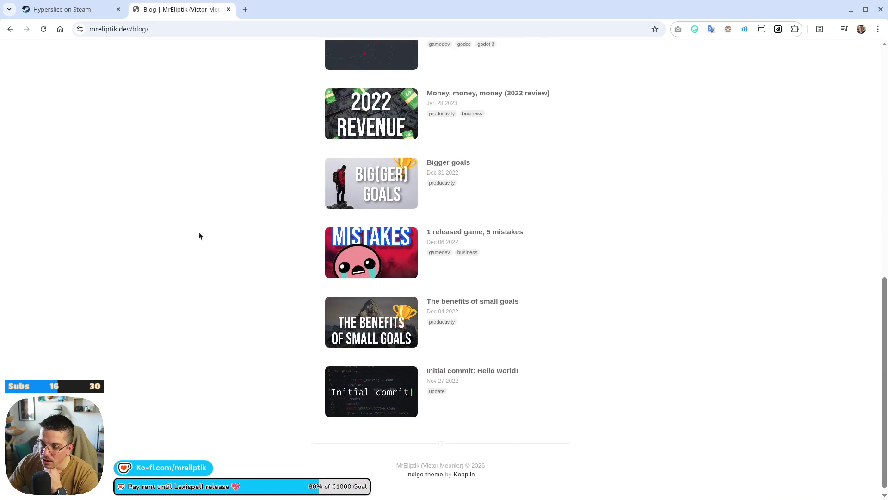
scroll(225, 231, up, 10)
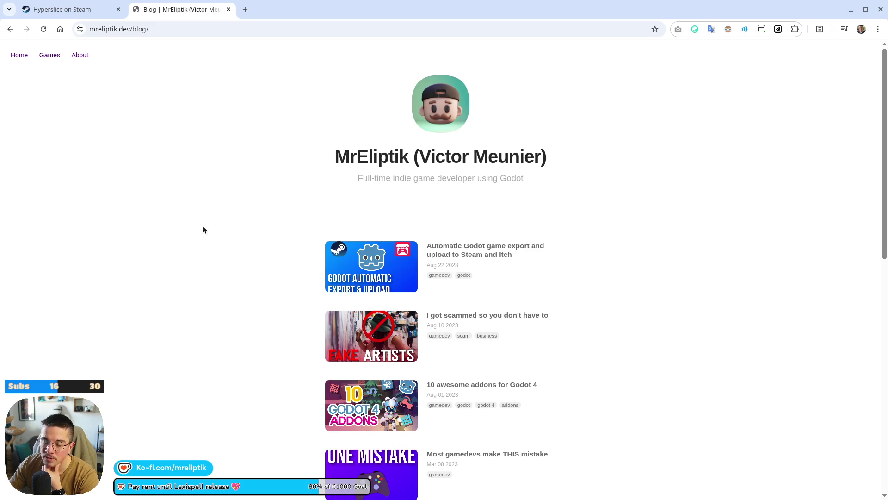
key(ctrl+Tab)
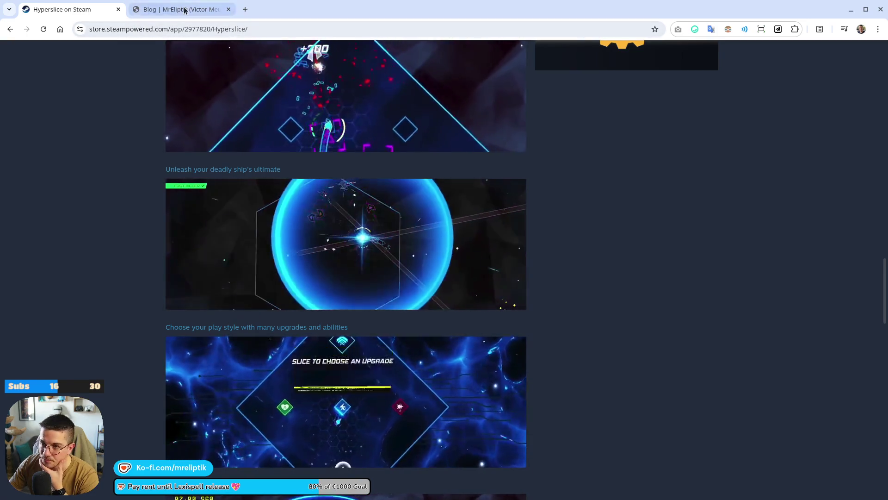
- Close the blog tab, run Lexispell from the Godot editor with F5, and open its Modes screen
click(228, 9)
click(119, 9)
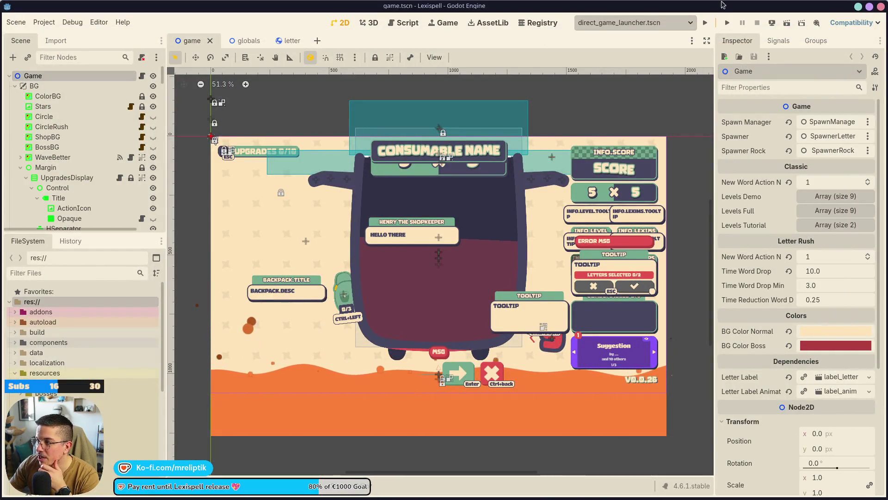
key(F5)
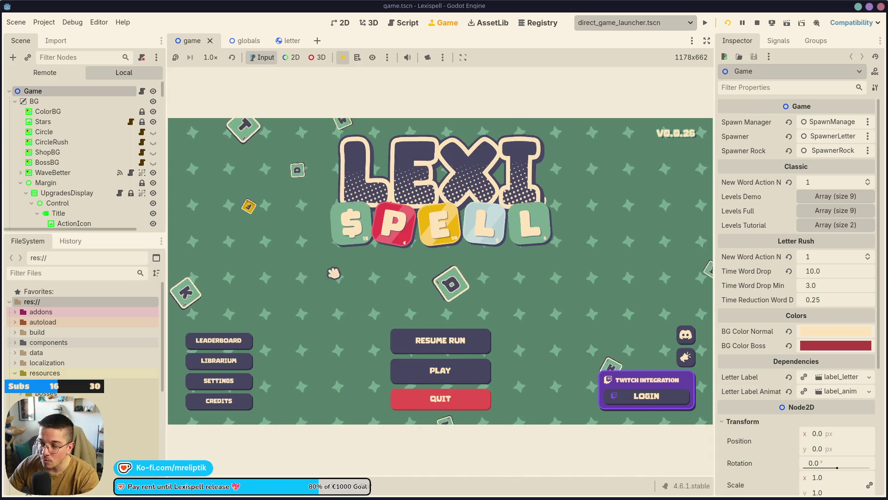
click(439, 370)
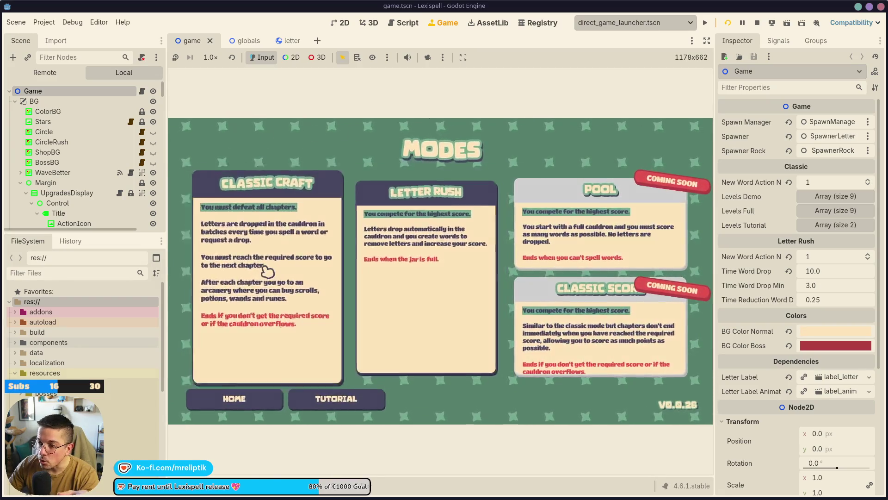
- Choose Classic Craft in English, start a NEW RUN, and begin at Chapter 1
click(268, 271)
click(456, 307)
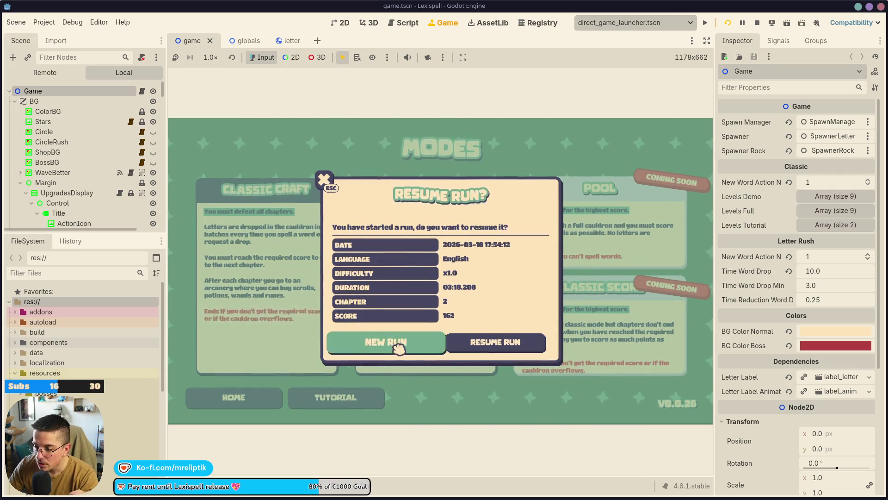
click(398, 346)
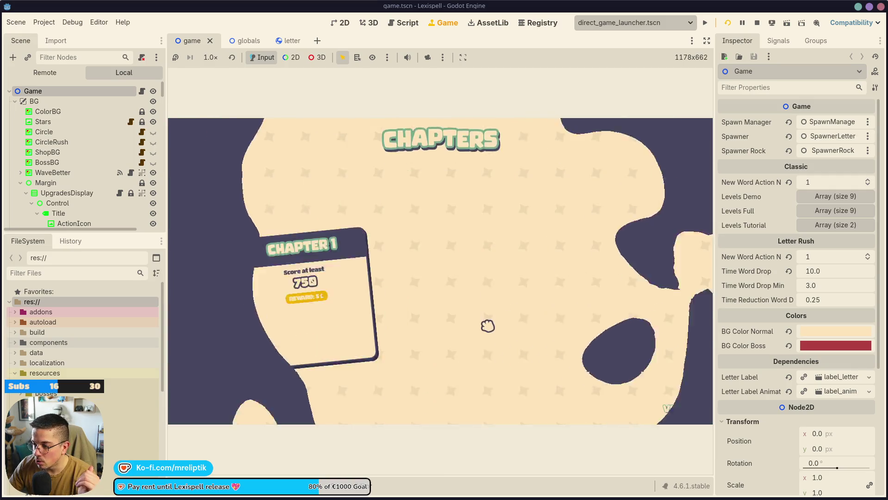
click(298, 312)
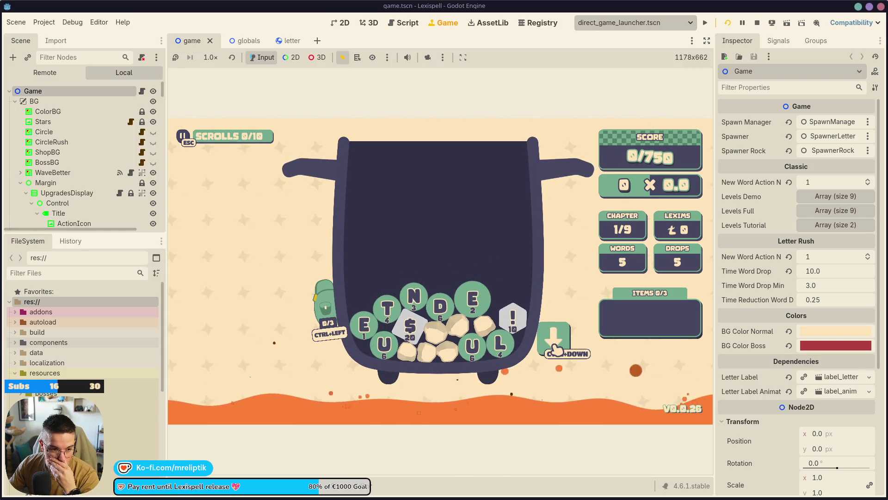
- Drop a new letter batch into the cauldron, then maximize the patreon-posts-rss repository browser window
click(553, 341)
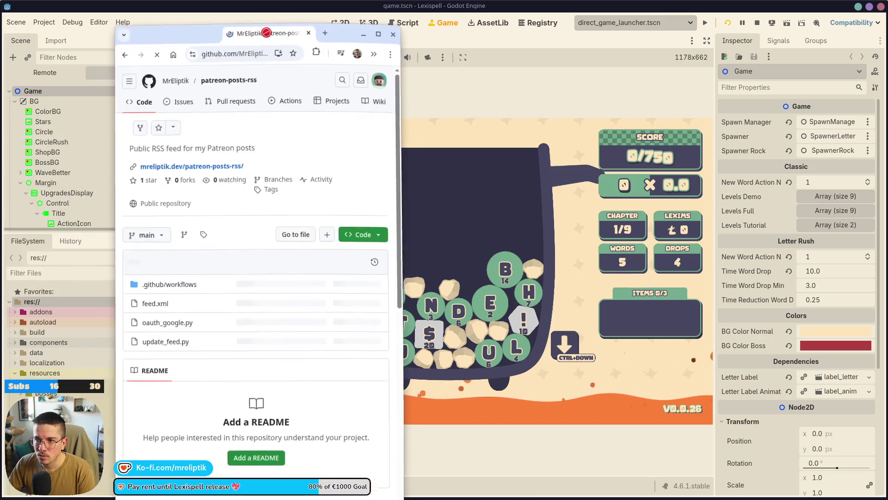
key(super+Up)
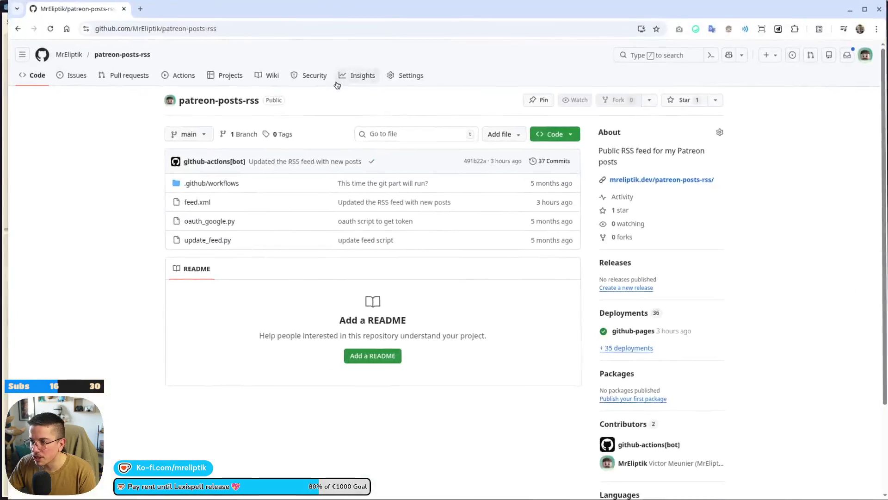
- Close the 404 tab, follow the repo's mreliptik.dev link, then return to the repository and Godot
click(193, 14)
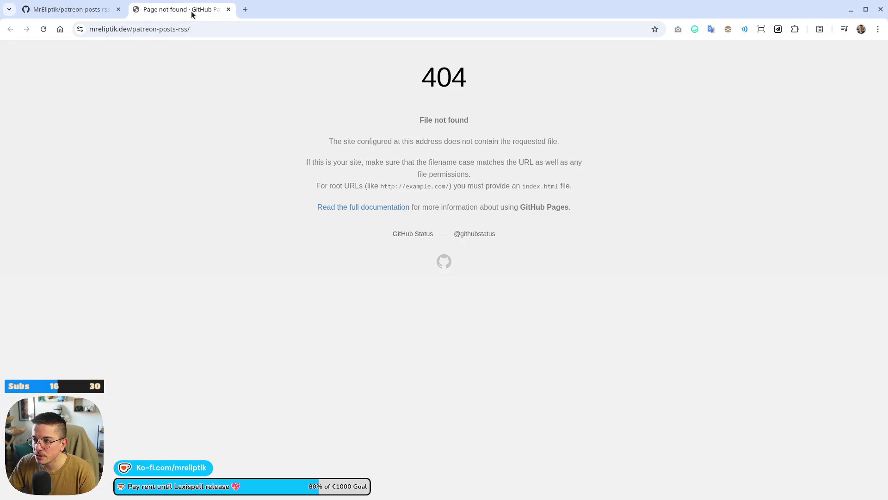
key(ctrl+w)
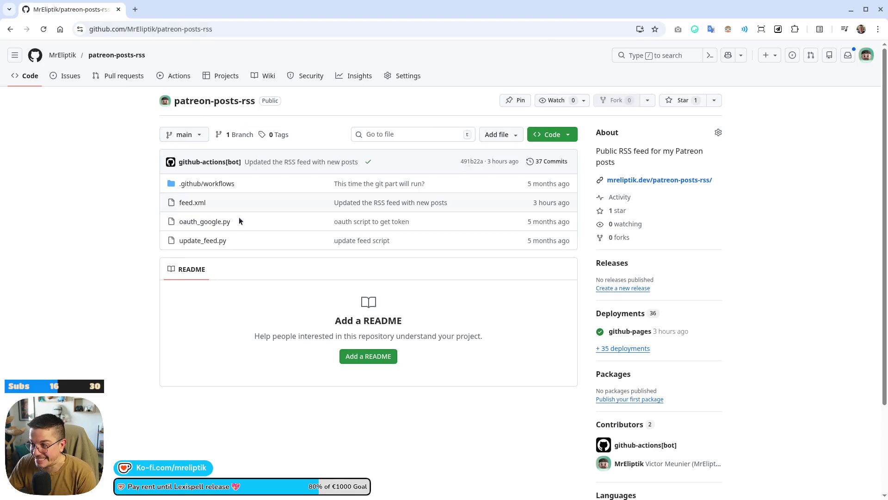
click(290, 29)
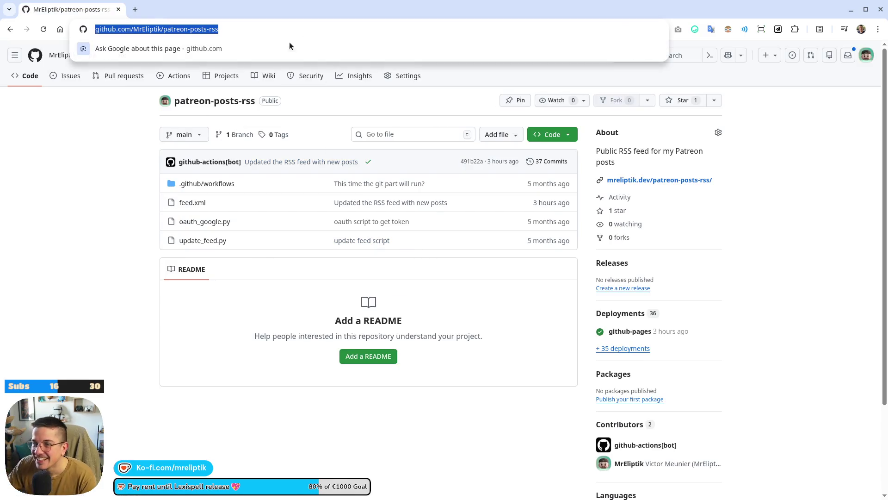
key(alt+Tab)
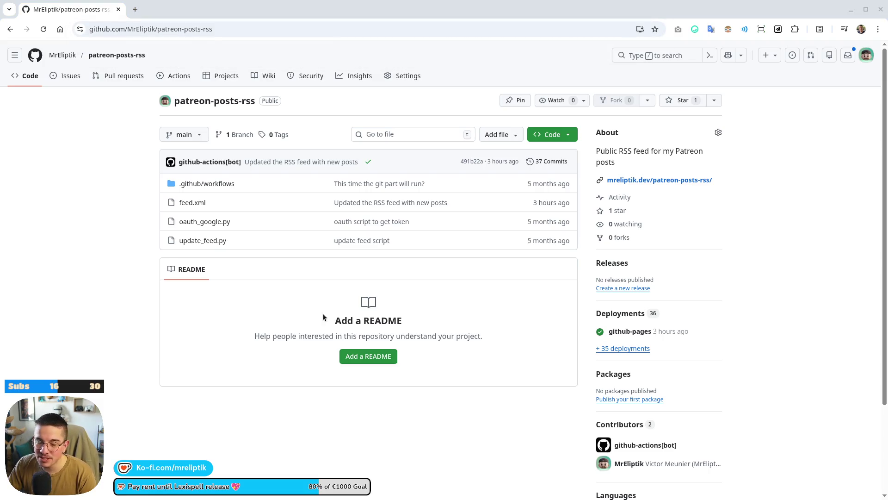
click(659, 183)
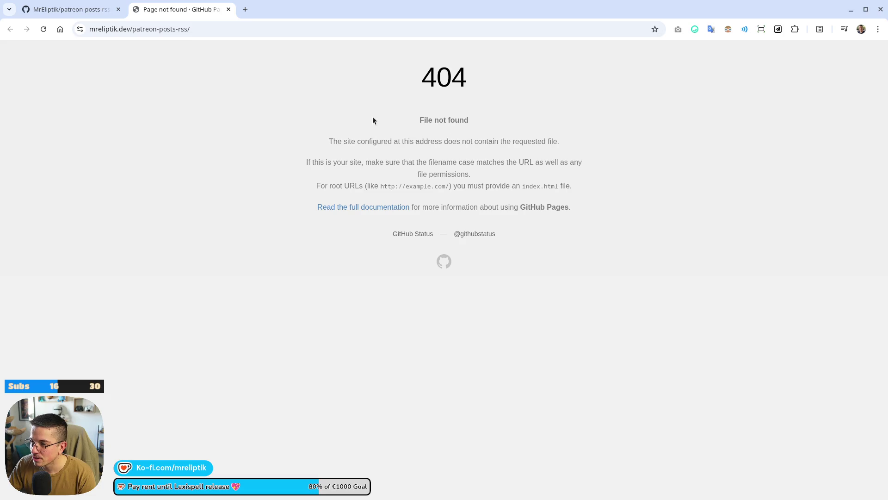
click(69, 8)
key(alt+Tab)
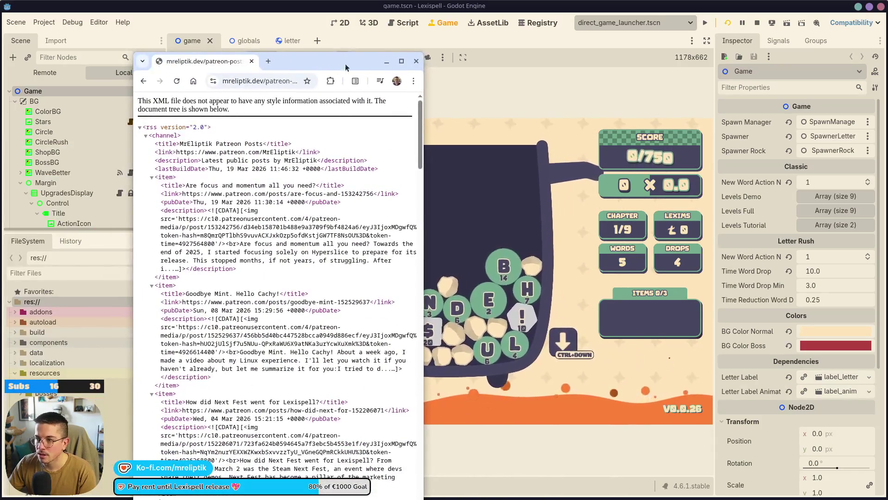
- Maximize the feed.xml window and inspect its lastBuildDate and first feed items
drag(327, 57, 380, 61)
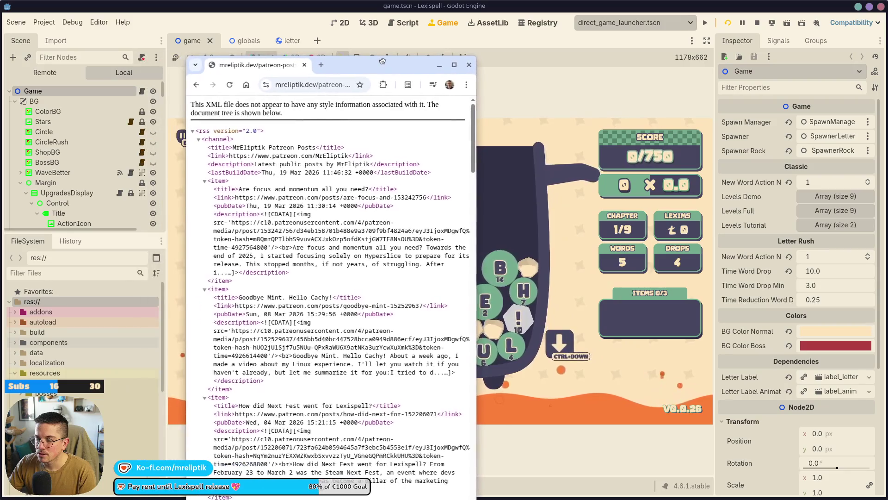
double_click(356, 62)
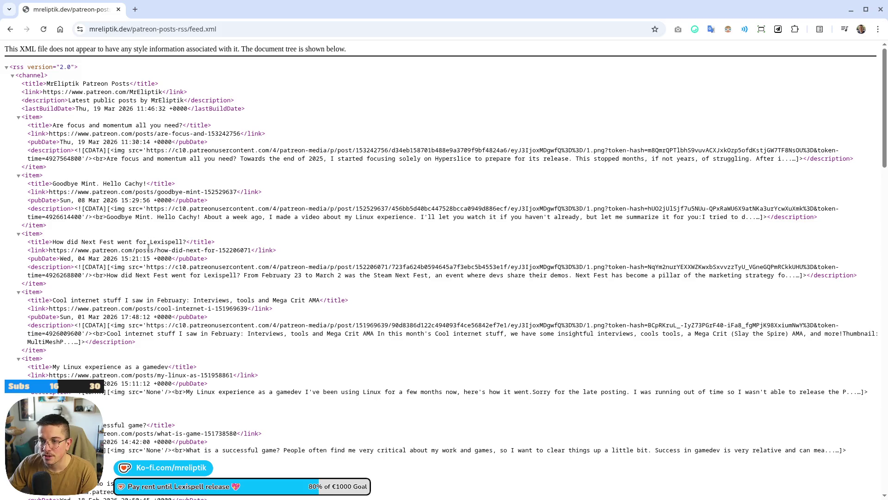
scroll(181, 137, down, 15)
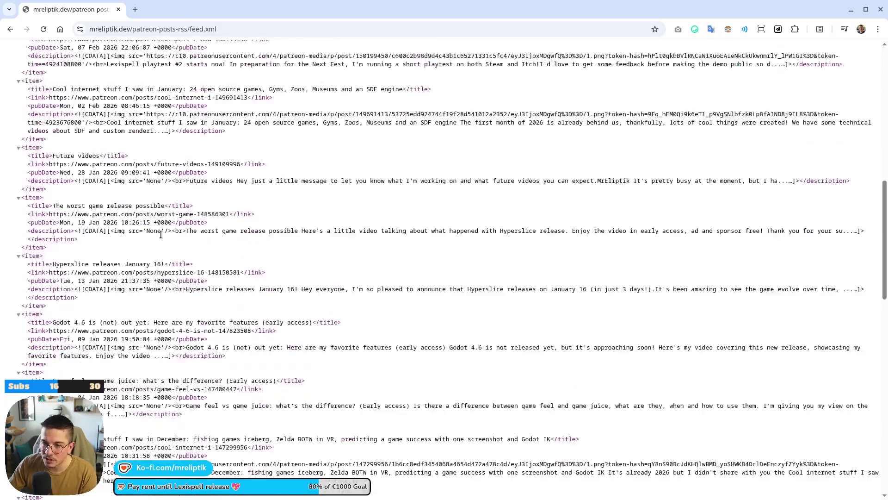
scroll(104, 251, up, 15)
drag(74, 168, 2, 123)
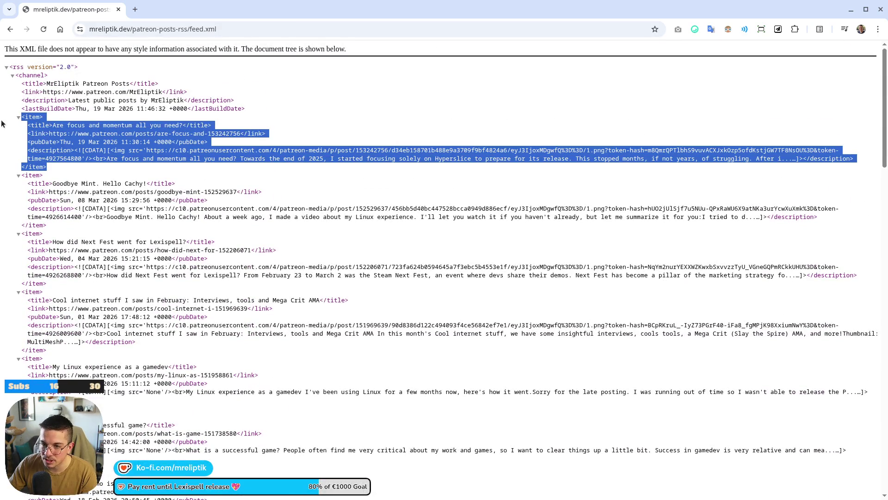
click(53, 170)
drag(44, 176, 57, 145)
click(58, 145)
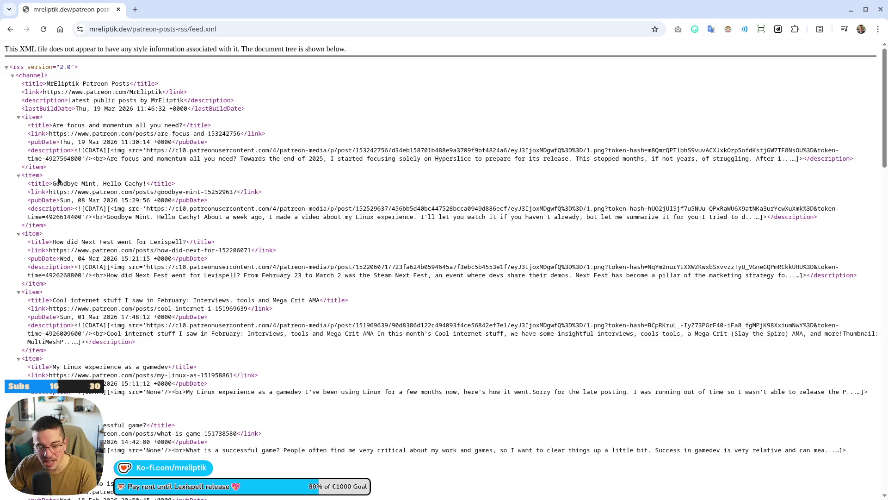
mouse_move(379, 499)
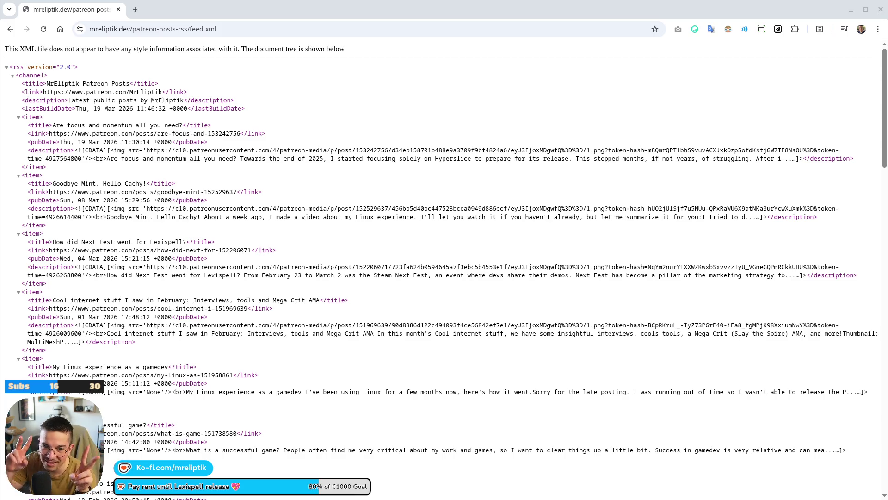
- Close the feed window to return to the running Lexispell game in Godot
click(244, 26)
key(Escape)
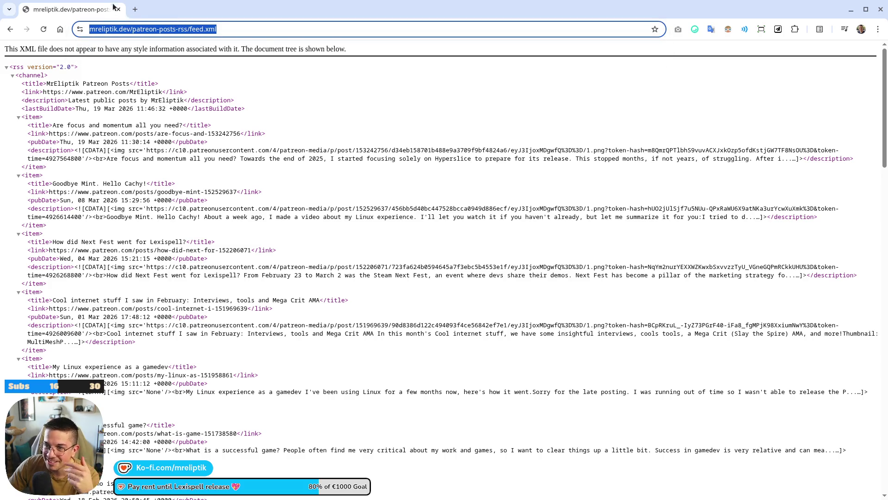
click(119, 9)
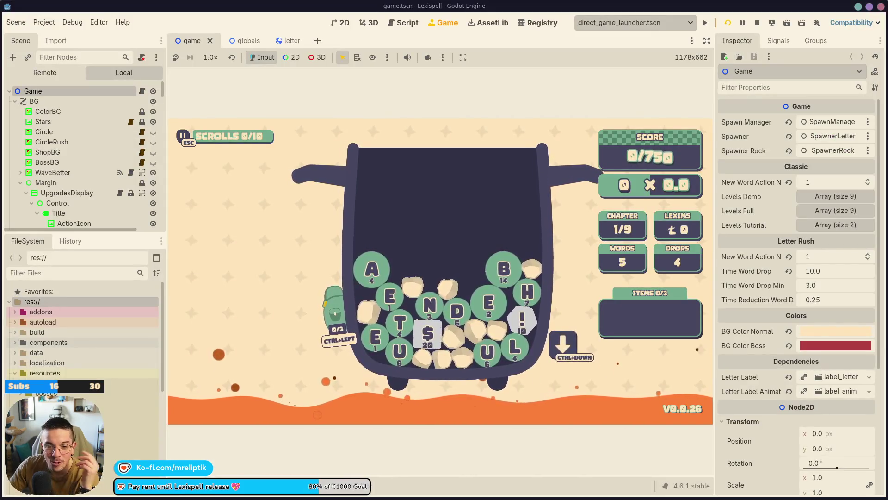